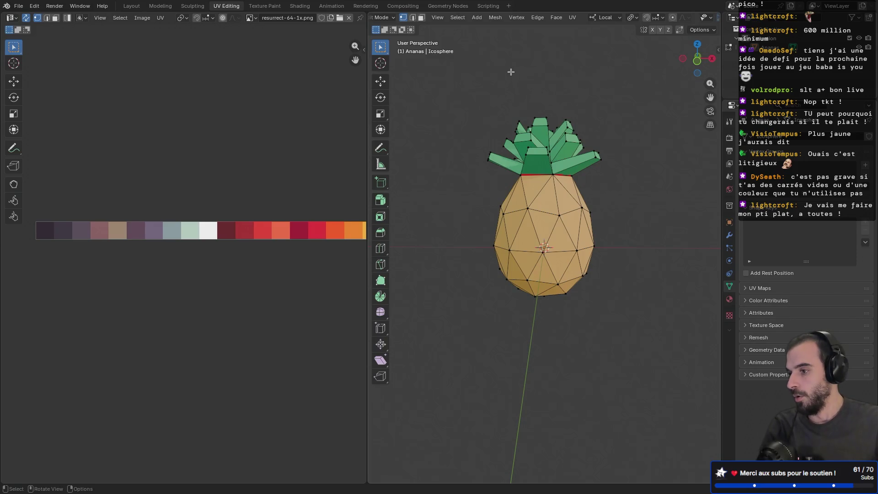
# - Save Ananas.blend, inspect the shaded pineapple, and zoom the UV Editor onto the green swatches
pyautogui.hotkey('ctrl', 's')
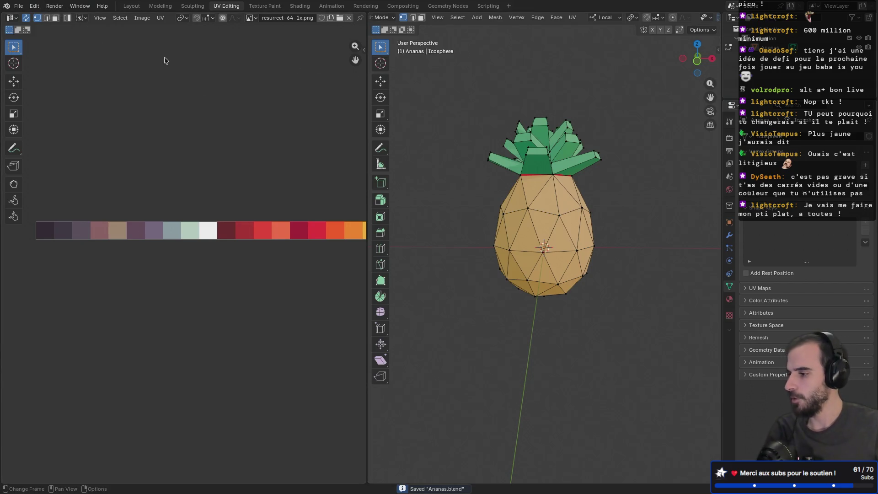
pyautogui.press('Tab')
pyautogui.moveTo(466, 199)
pyautogui.mouseDown(button='middle')
pyautogui.moveTo(576, 207)
pyautogui.moveTo(641, 228)
pyautogui.moveTo(640, 188)
pyautogui.moveTo(503, 183)
pyautogui.mouseUp(button='middle')
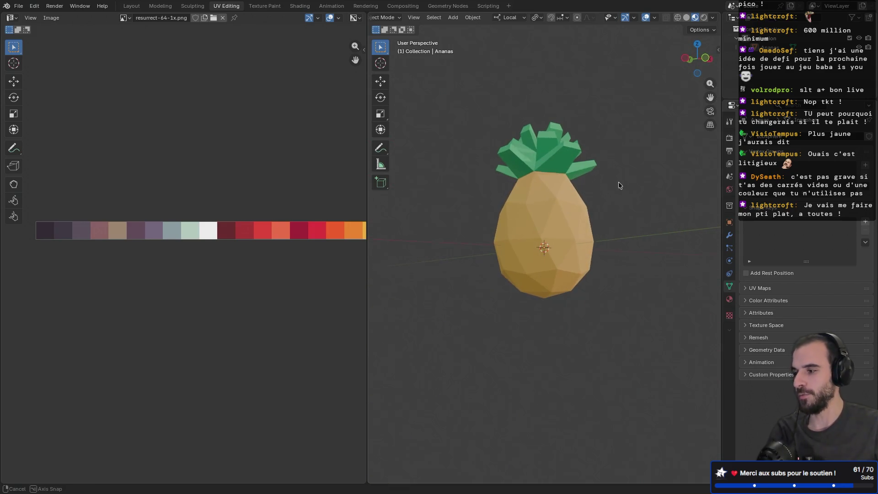
pyautogui.moveTo(618, 182); pyautogui.dragTo(526, 190, button='middle')
pyautogui.keyDown('ctrl'); pyautogui.hscroll(5, 226, 225); pyautogui.keyUp('ctrl')
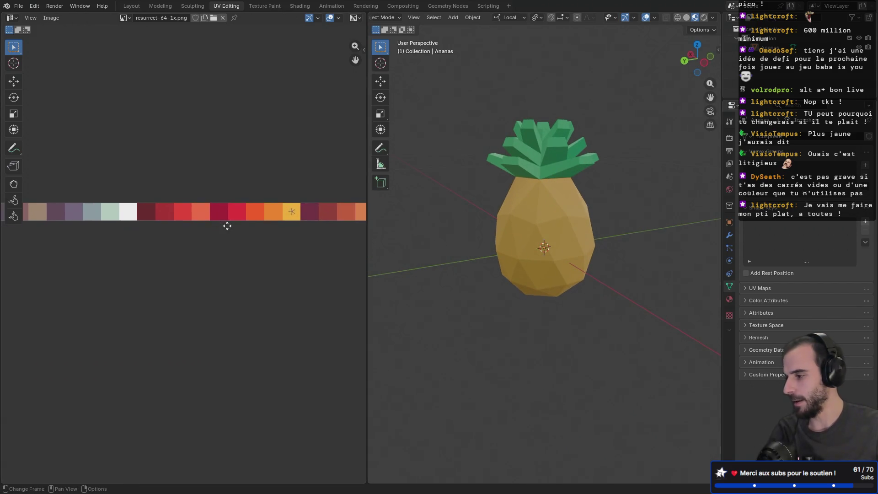
pyautogui.keyDown('ctrl'); pyautogui.hscroll(8, 236, 230); pyautogui.keyUp('ctrl')
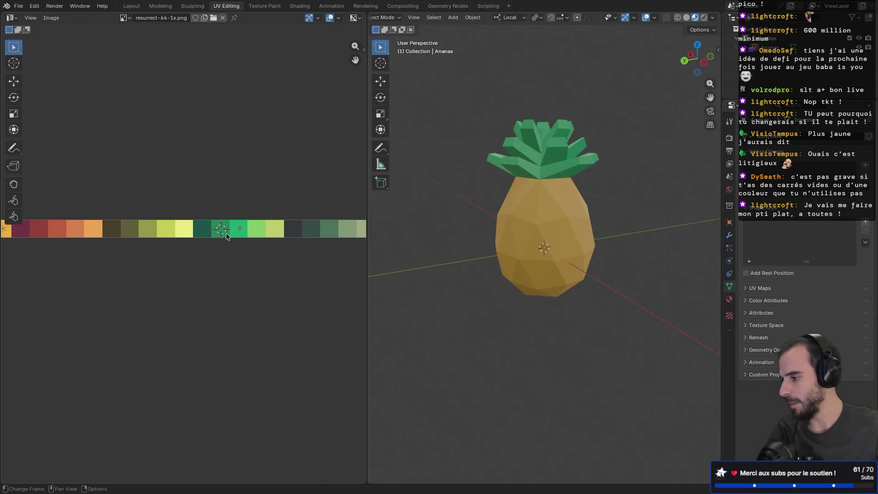
pyautogui.scroll(5, 218, 250)
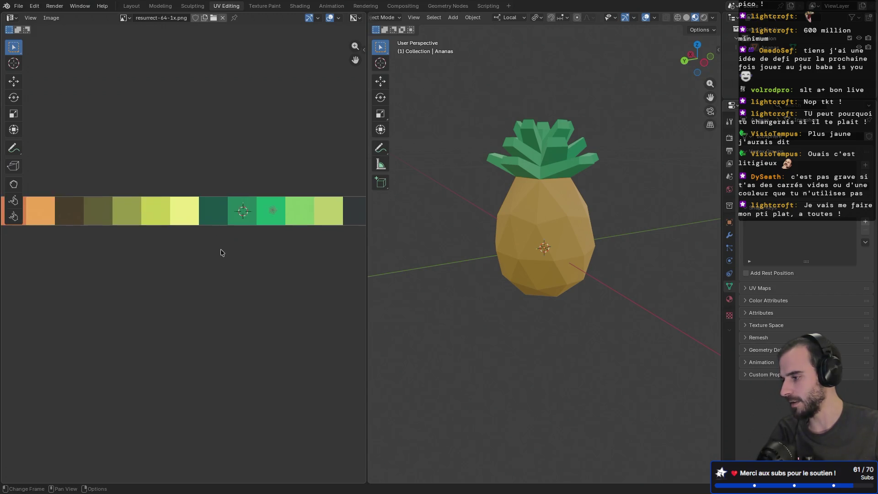
pyautogui.keyDown('ctrl'); pyautogui.hscroll(5, 298, 239); pyautogui.keyUp('ctrl')
pyautogui.press('Tab')
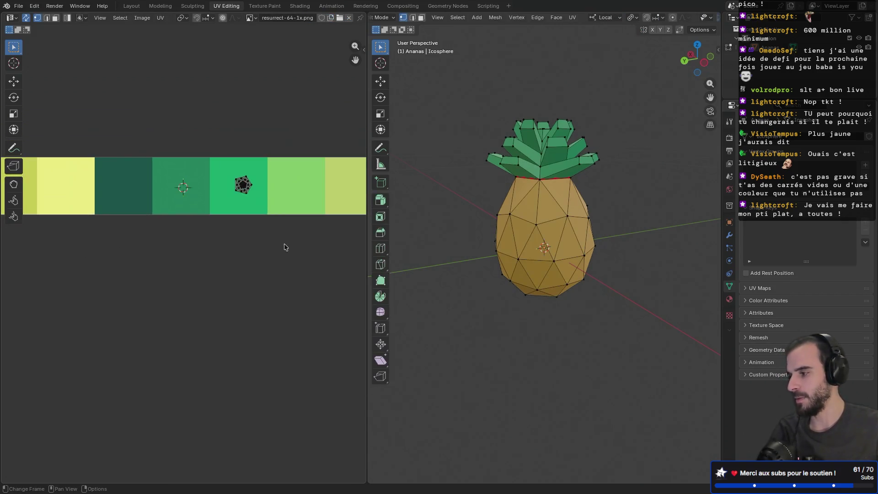
pyautogui.moveTo(232, 158); pyautogui.dragTo(280, 227)
pyautogui.press('g')
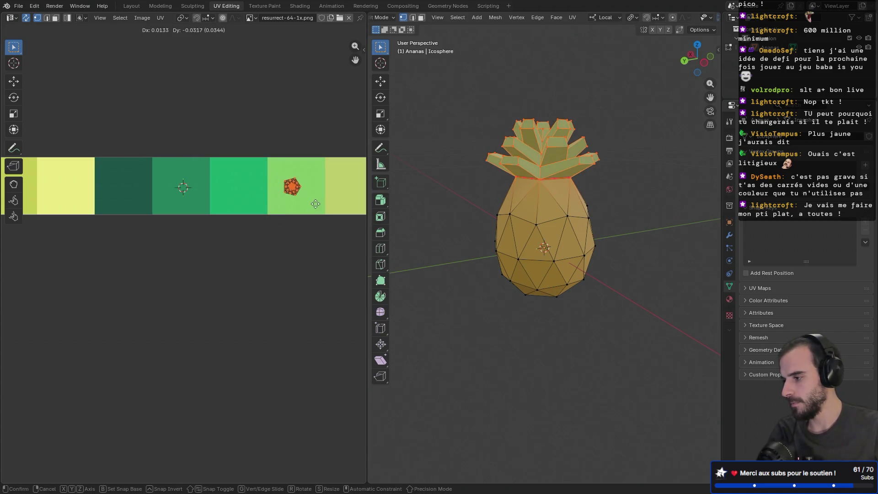
pyautogui.click(333, 208)
pyautogui.press('Tab')
pyautogui.moveTo(473, 246)
pyautogui.mouseDown(button='middle')
pyautogui.moveTo(542, 223)
pyautogui.moveTo(648, 208)
pyautogui.moveTo(434, 228)
pyautogui.mouseUp(button='middle')
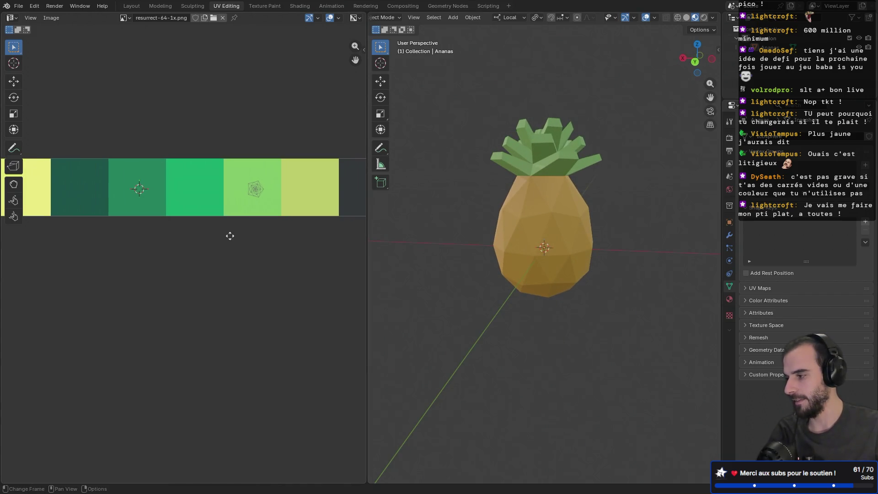
pyautogui.scroll(-2, 231, 236)
pyautogui.moveTo(232, 237)
pyautogui.mouseDown(button='middle')
pyautogui.moveTo(287, 226)
pyautogui.moveTo(271, 226)
pyautogui.mouseUp(button='middle')
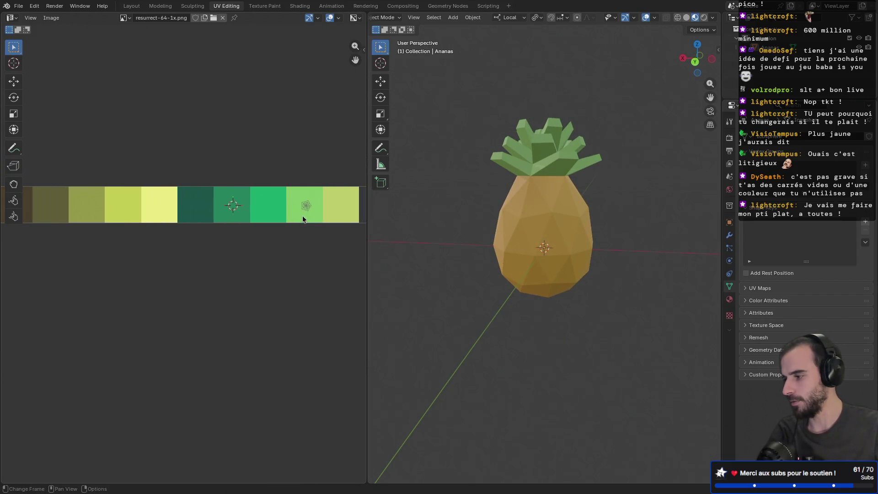
pyautogui.press('Tab')
pyautogui.press('g')
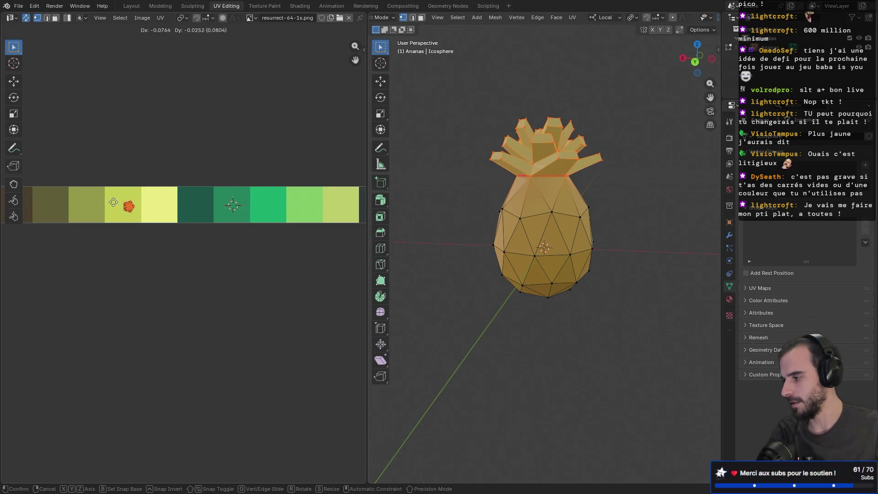
pyautogui.click(105, 186)
pyautogui.press('Tab')
pyautogui.moveTo(463, 225); pyautogui.dragTo(595, 201, button='middle')
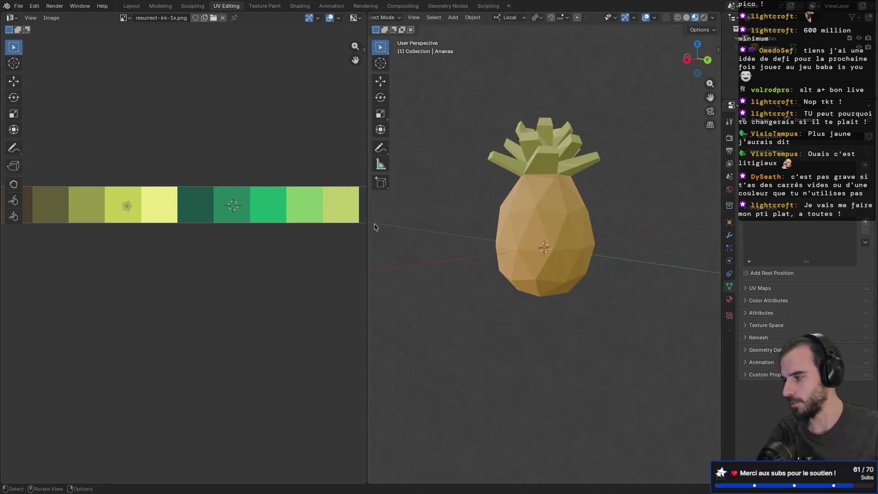
pyautogui.press('Tab')
pyautogui.press('g')
pyautogui.click(109, 218)
pyautogui.press('Tab')
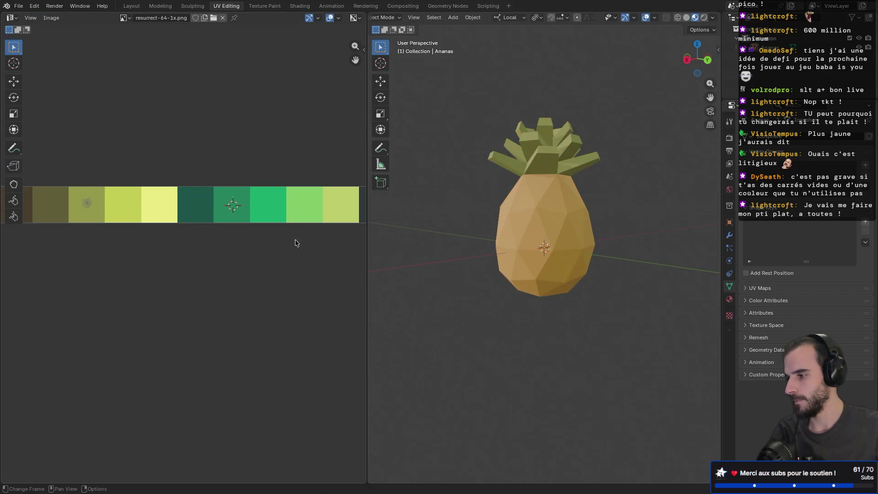
pyautogui.moveTo(503, 235)
pyautogui.mouseDown(button='middle')
pyautogui.moveTo(564, 232)
pyautogui.moveTo(606, 283)
pyautogui.moveTo(471, 232)
pyautogui.moveTo(322, 231)
pyautogui.mouseUp(button='middle')
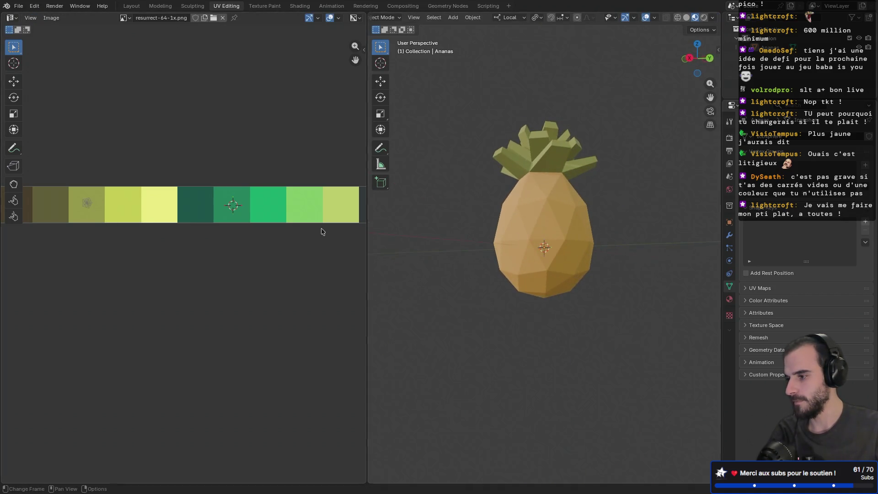
pyautogui.scroll(-1, 247, 227)
pyautogui.scroll(1, 229, 237)
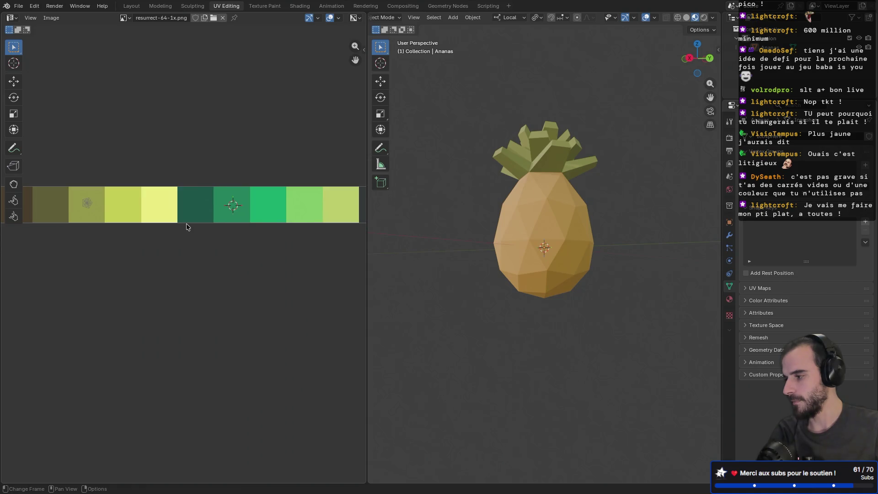
pyautogui.press('Tab')
pyautogui.press('g')
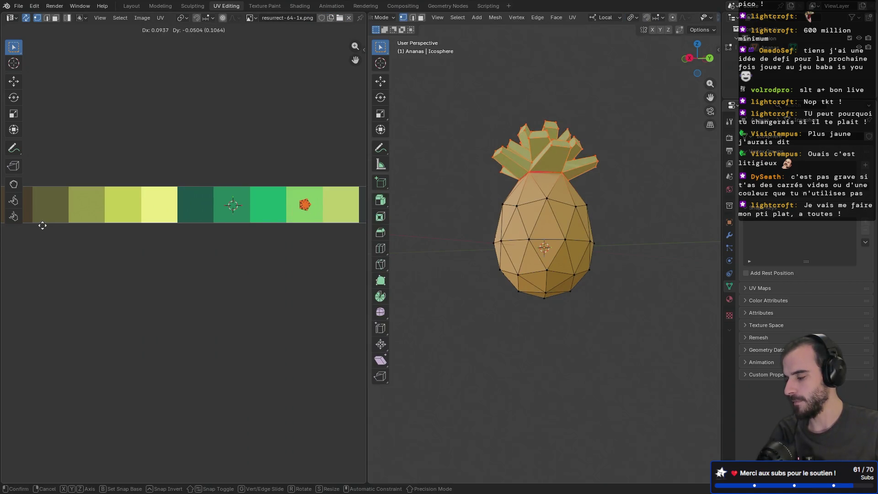
pyautogui.click(41, 224)
pyautogui.press('g')
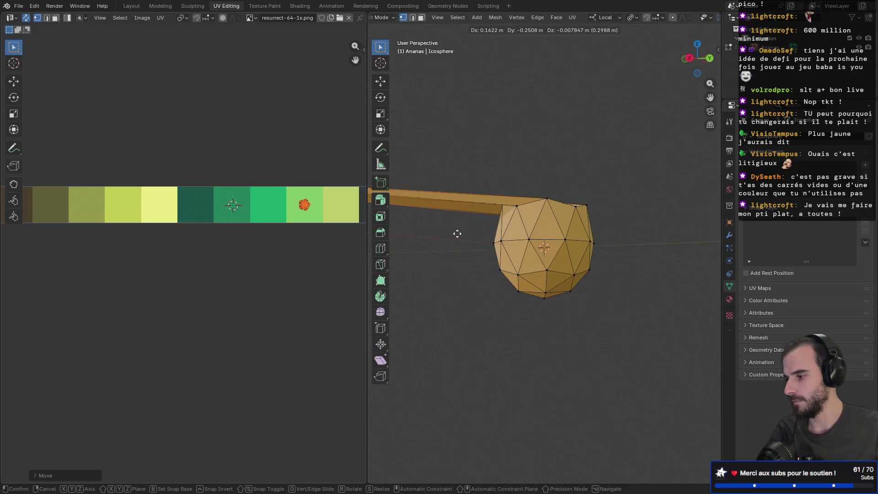
pyautogui.press('Escape')
pyautogui.press('g')
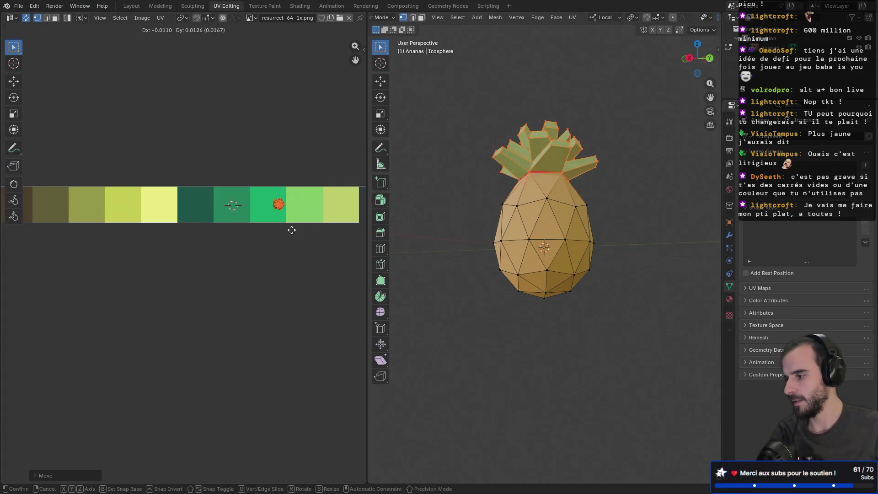
pyautogui.click(290, 232)
pyautogui.press('Tab')
pyautogui.moveTo(393, 229)
pyautogui.mouseDown(button='middle')
pyautogui.moveTo(575, 240)
pyautogui.moveTo(627, 278)
pyautogui.moveTo(460, 217)
pyautogui.mouseUp(button='middle')
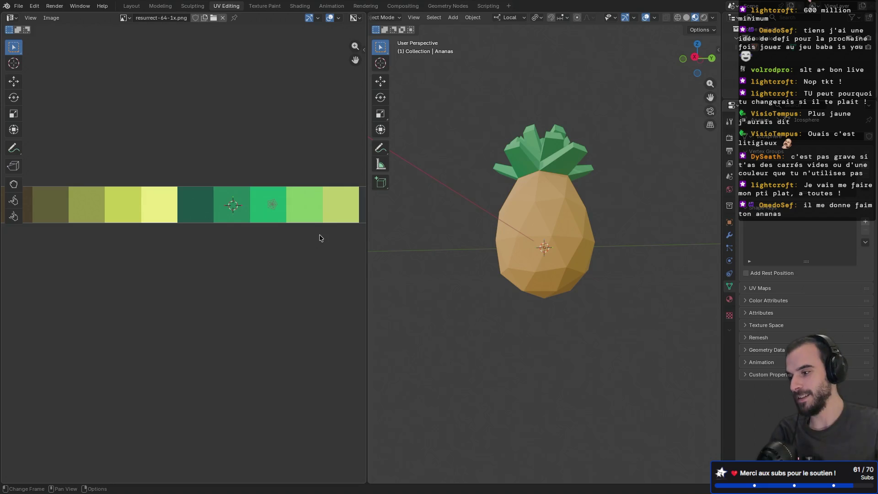
# - Check the green-leafed, tan-bodied pineapple from a tilted angle and save Ananas.blend again
pyautogui.moveTo(425, 220)
pyautogui.mouseDown(button='middle')
pyautogui.moveTo(588, 239)
pyautogui.moveTo(567, 231)
pyautogui.moveTo(636, 230)
pyautogui.moveTo(492, 210)
pyautogui.moveTo(517, 218)
pyautogui.moveTo(451, 247)
pyautogui.moveTo(516, 246)
pyautogui.moveTo(505, 270)
pyautogui.moveTo(436, 242)
pyautogui.moveTo(433, 281)
pyautogui.moveTo(532, 239)
pyautogui.mouseUp(button='middle')
pyautogui.moveTo(488, 265)
pyautogui.mouseDown(button='middle')
pyautogui.moveTo(572, 205)
pyautogui.moveTo(493, 221)
pyautogui.moveTo(592, 188)
pyautogui.moveTo(625, 143)
pyautogui.moveTo(528, 145)
pyautogui.moveTo(465, 176)
pyautogui.mouseUp(button='middle')
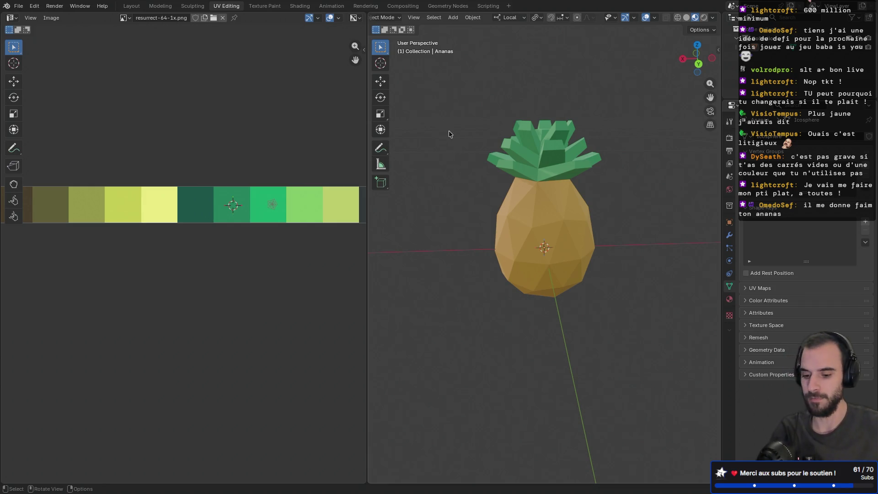
pyautogui.hotkey('ctrl', 's')
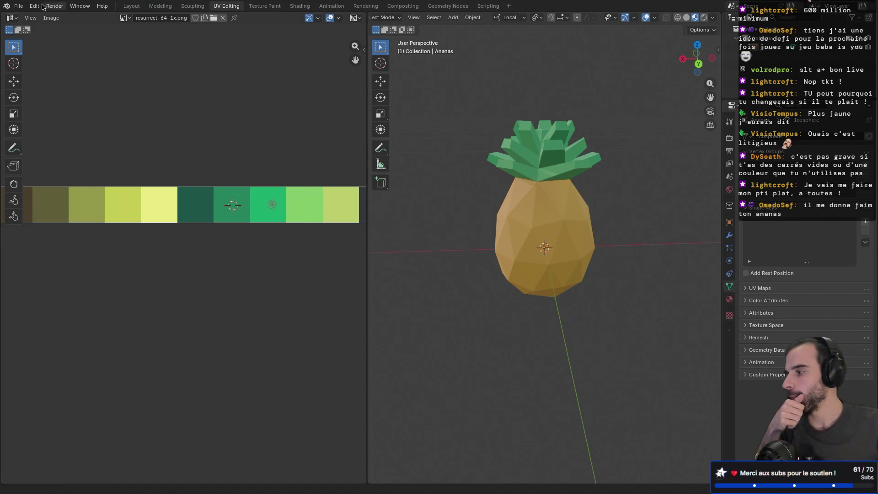
# - Export the pineapple as Ananas.glb in glTF Binary format into the Blender folder
pyautogui.click(19, 6)
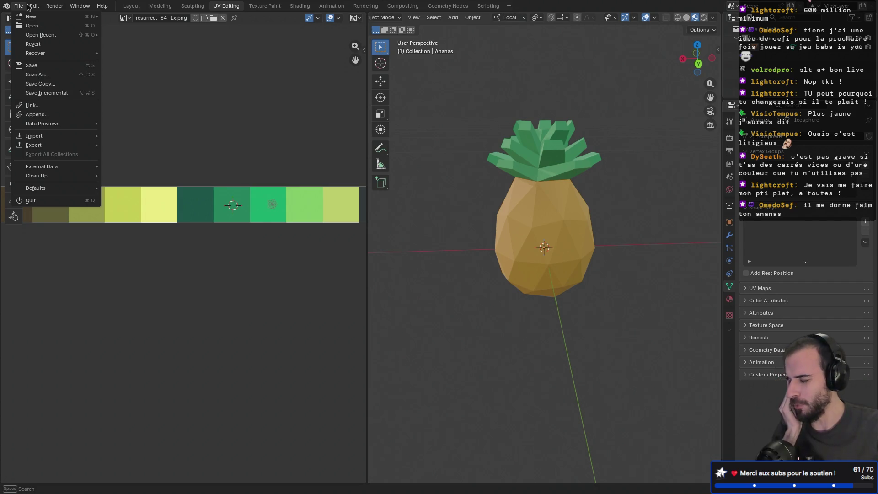
pyautogui.press('Escape')
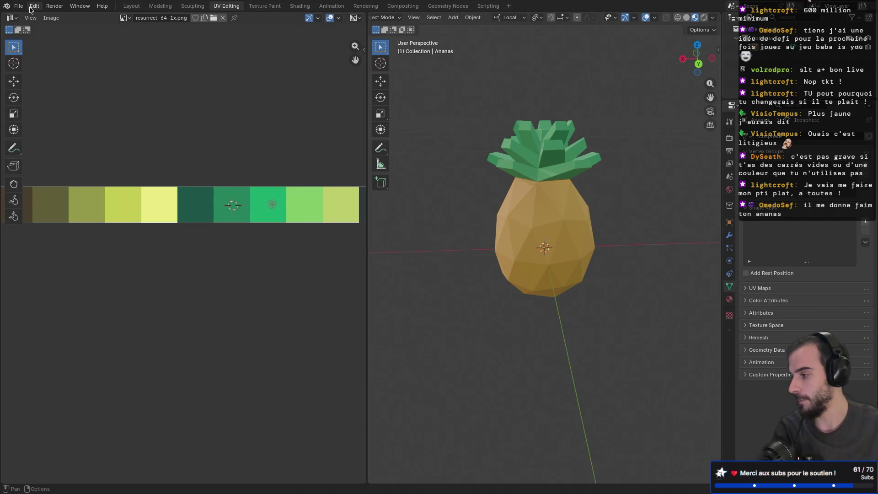
pyautogui.click(20, 8)
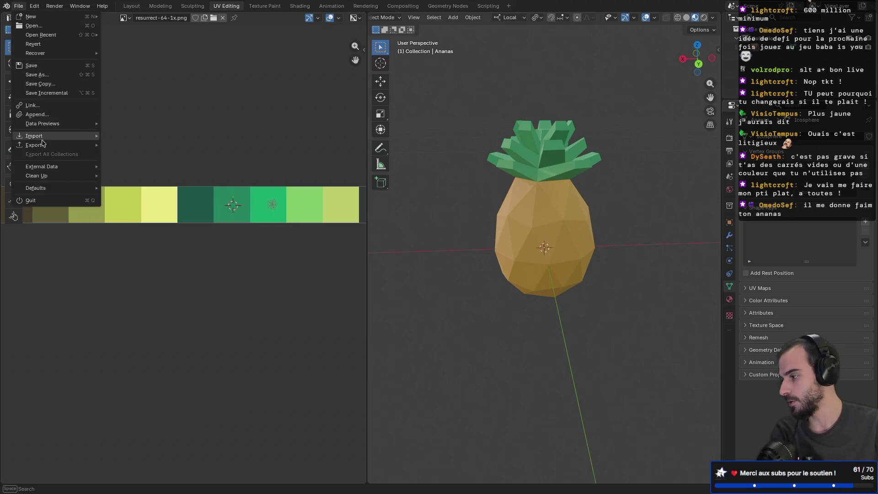
pyautogui.moveTo(45, 145)
pyautogui.click(144, 229)
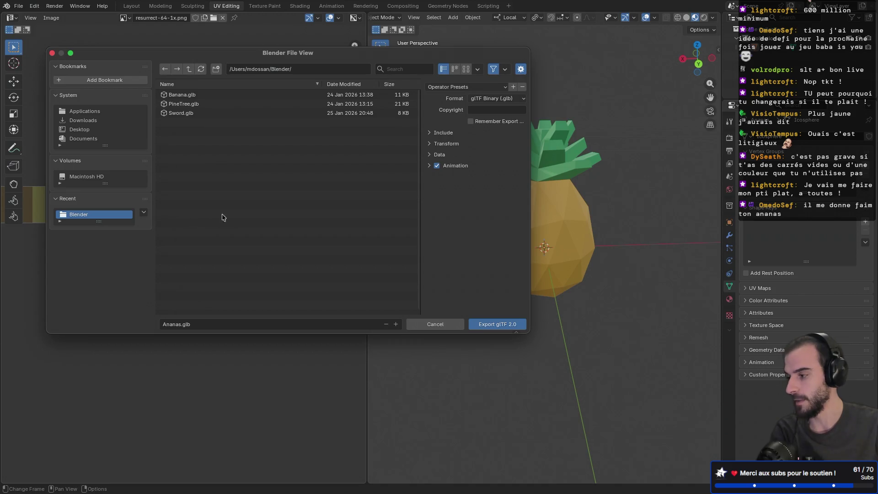
pyautogui.click(496, 326)
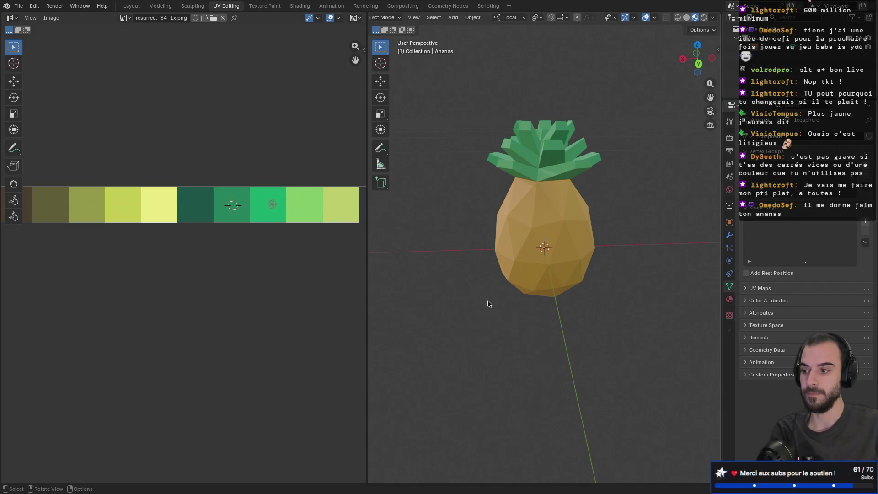
pyautogui.moveTo(488, 301)
pyautogui.mouseDown(button='middle')
pyautogui.moveTo(542, 230)
pyautogui.moveTo(501, 152)
pyautogui.moveTo(470, 212)
pyautogui.moveTo(514, 256)
pyautogui.mouseUp(button='middle')
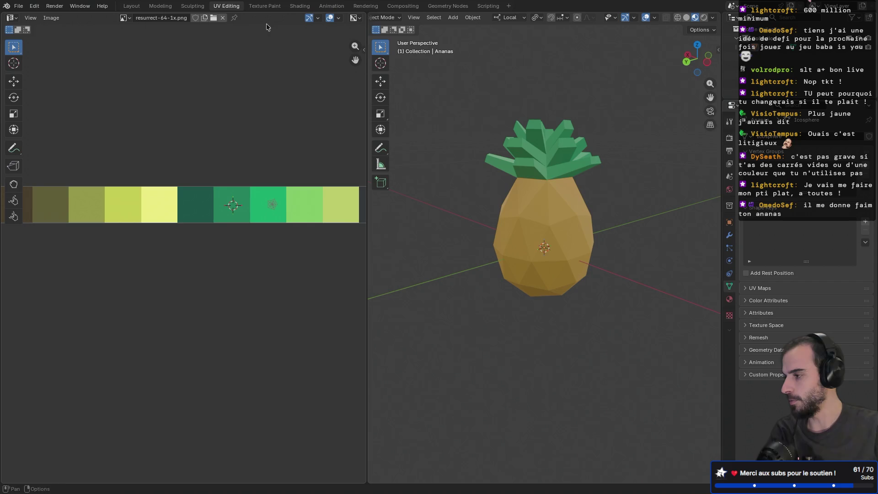
# - Cycle through the Modeling, Sculpting and Layout workspaces, settling on Layout with a side view
pyautogui.click(161, 8)
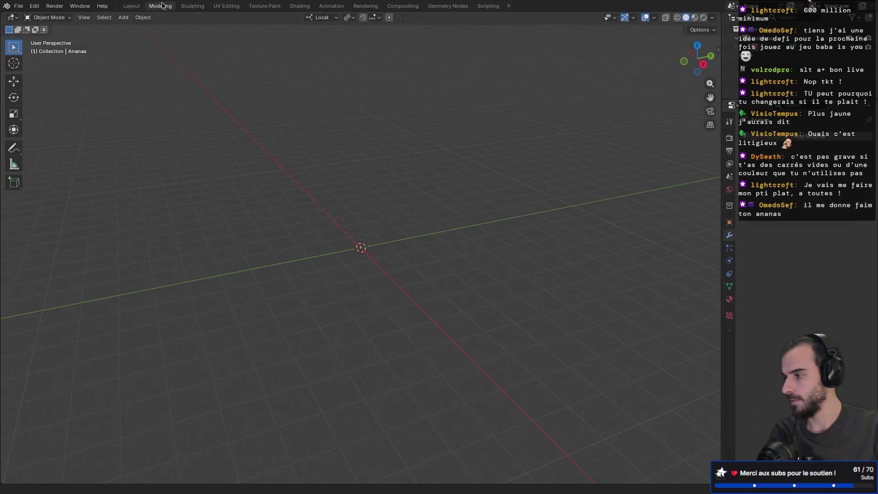
pyautogui.click(135, 6)
pyautogui.click(161, 6)
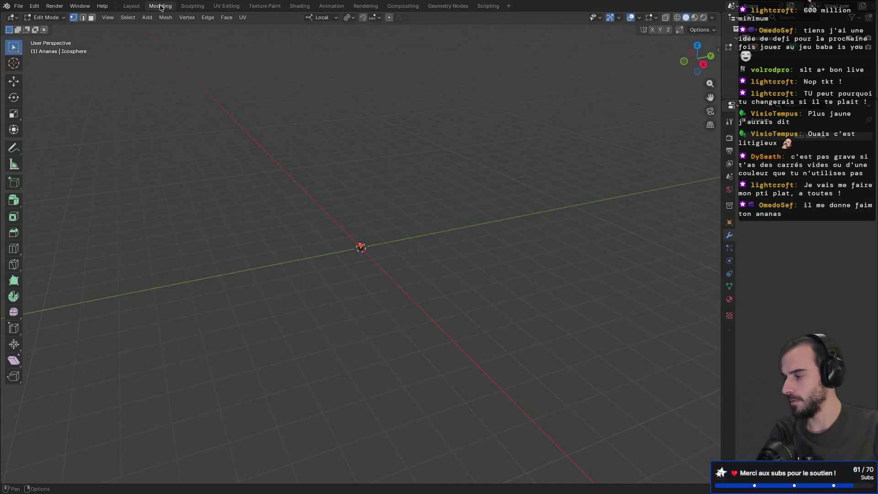
pyautogui.click(192, 6)
pyautogui.click(160, 6)
pyautogui.click(137, 7)
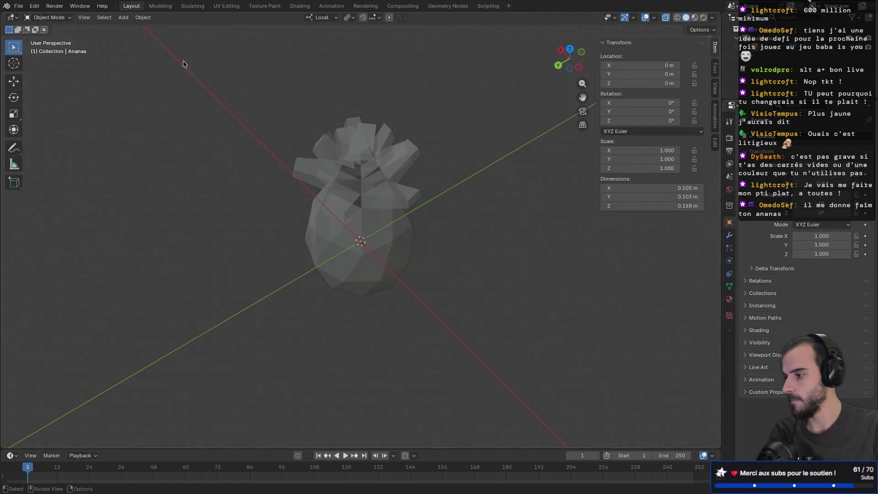
pyautogui.moveTo(186, 62)
pyautogui.mouseDown(button='middle')
pyautogui.moveTo(302, 155)
pyautogui.moveTo(320, 146)
pyautogui.mouseUp(button='middle')
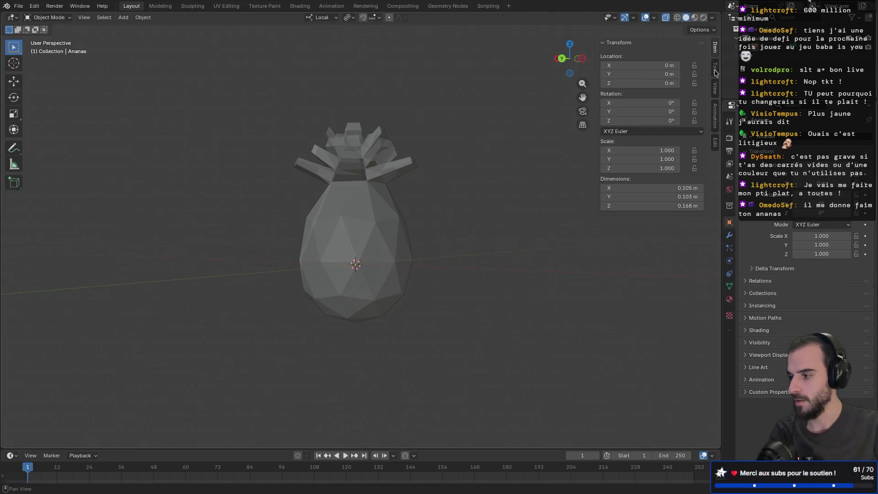
# - Toggle the sidebar's transform options and Tool settings, then move to the browser desktop
pyautogui.click(702, 30)
pyautogui.click(703, 31)
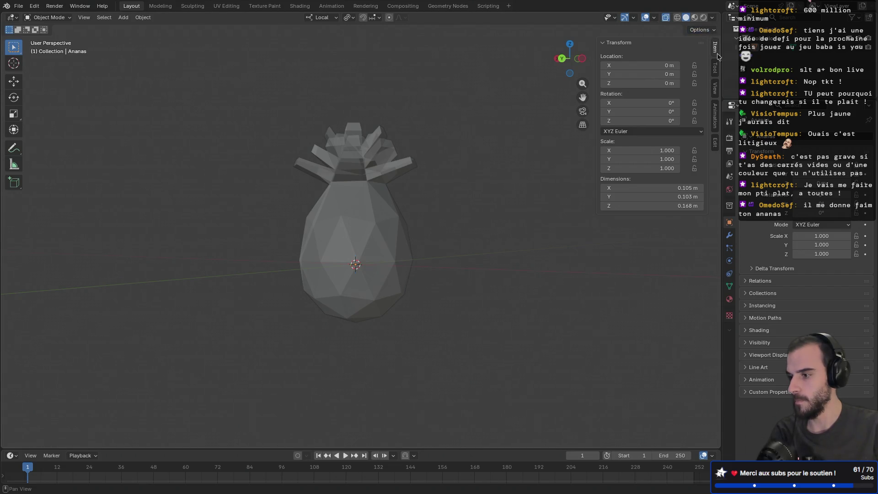
pyautogui.click(716, 69)
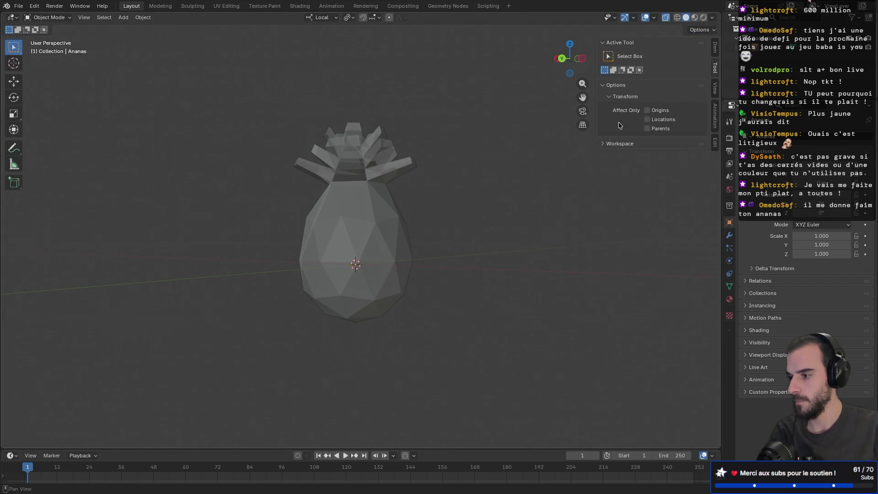
pyautogui.click(603, 144)
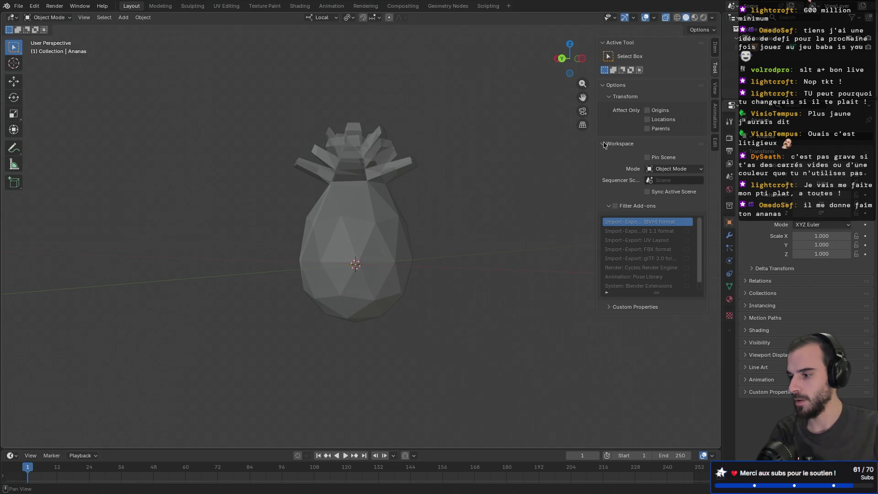
pyautogui.click(604, 144)
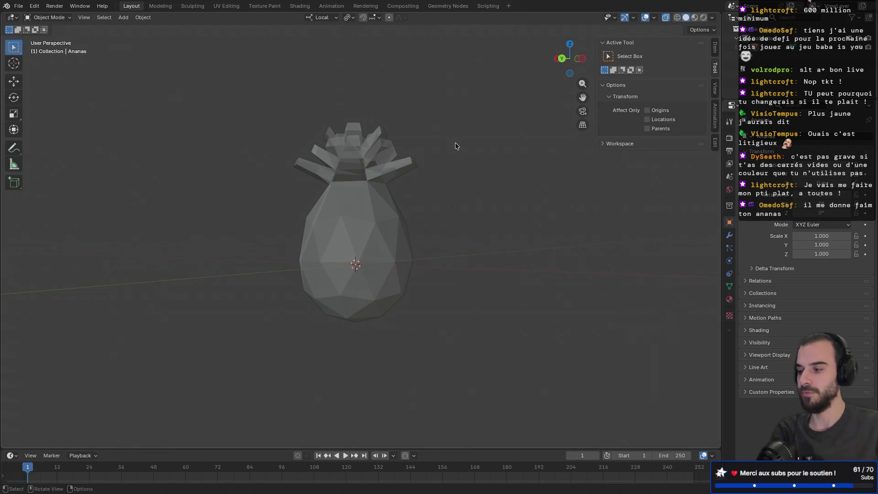
pyautogui.hotkey('ctrl', 'Right')
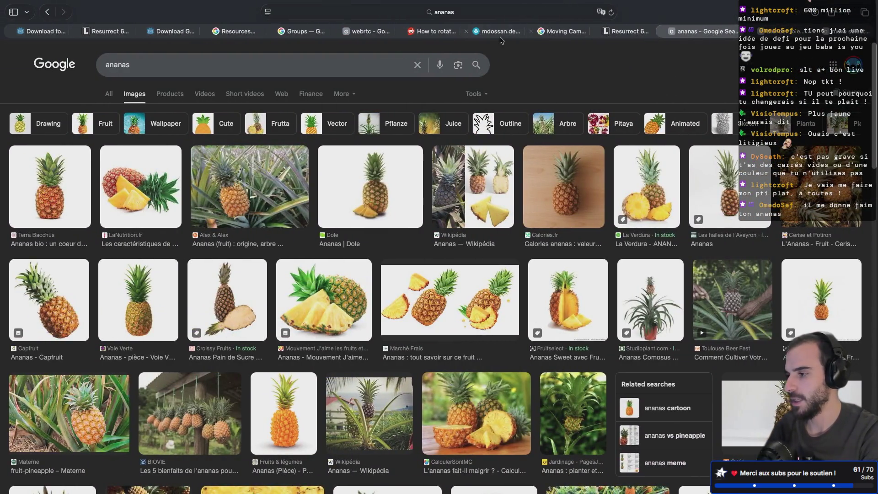
# - Go to the Sketchfab profile, leave full screen, and start a new model upload
pyautogui.click(500, 32)
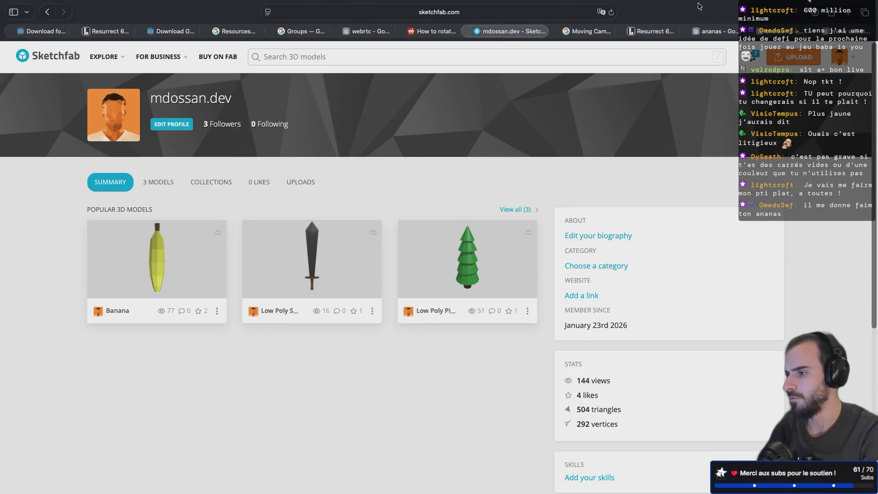
pyautogui.moveTo(15, 37)
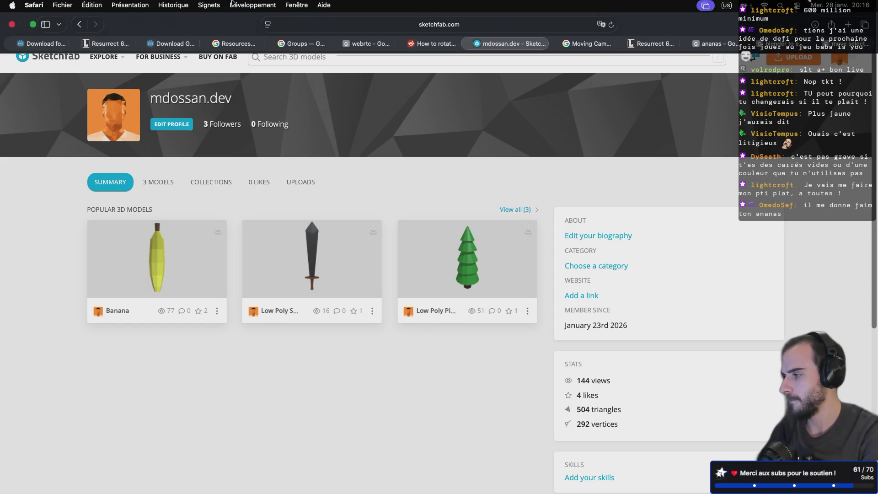
pyautogui.click(33, 26)
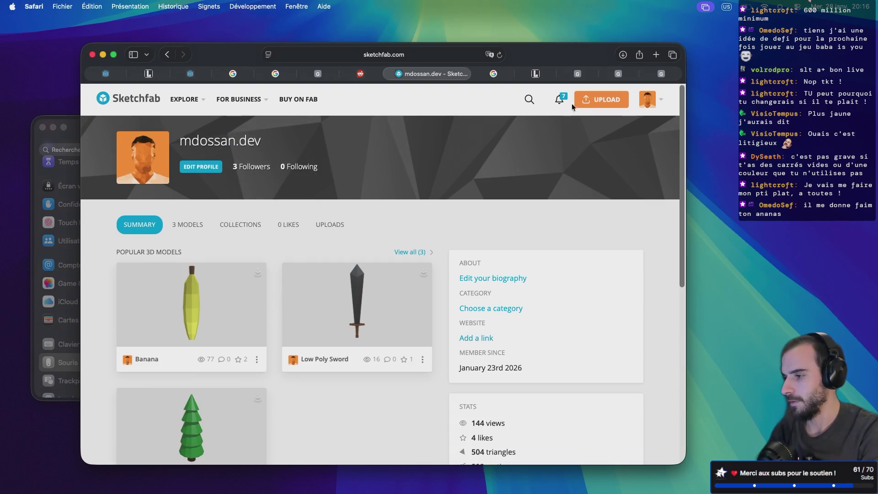
pyautogui.click(582, 96)
# - Move the browser window to the right and bring up the system-wide search
pyautogui.moveTo(564, 63); pyautogui.dragTo(736, 63)
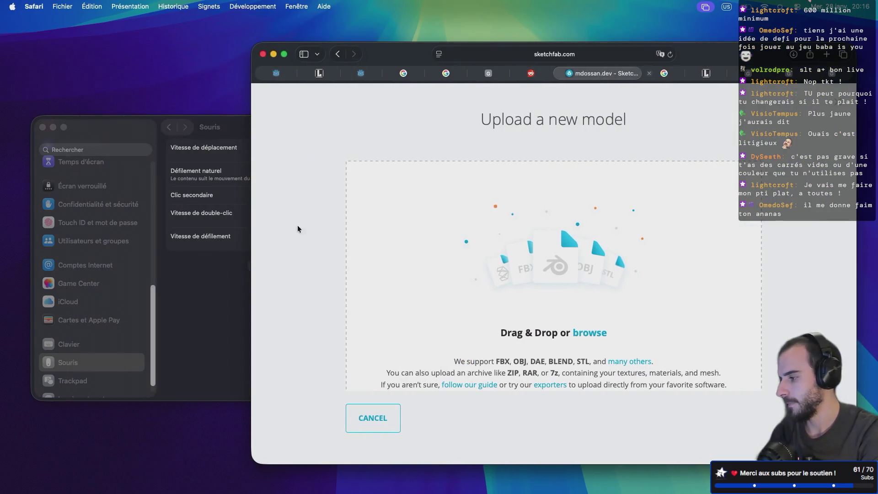
pyautogui.click(207, 294)
pyautogui.press('super+space')
# - Launch Finder and open the Blender folder in the home directory
pyautogui.write('fin')
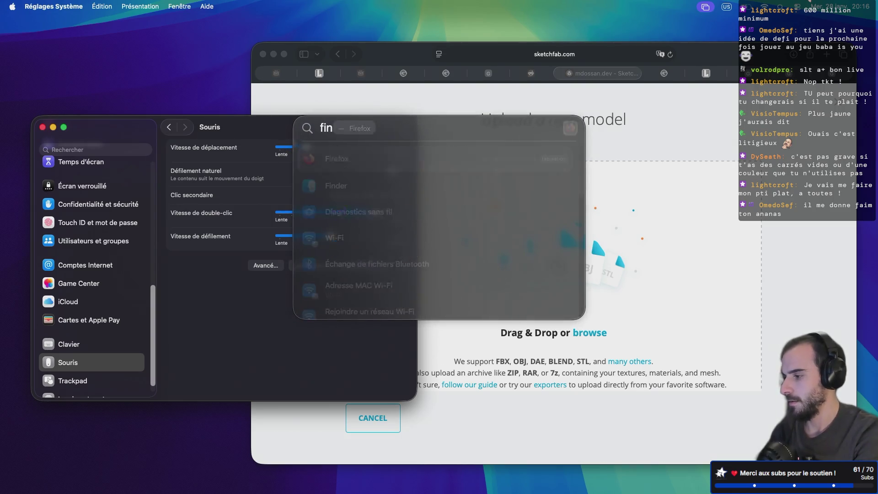
pyautogui.press('Return')
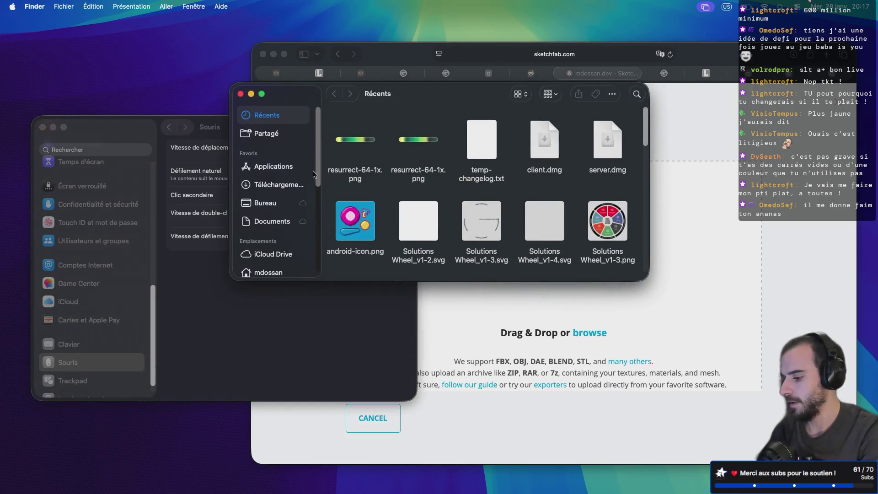
pyautogui.press('super+shift+h')
pyautogui.doubleClick(418, 131)
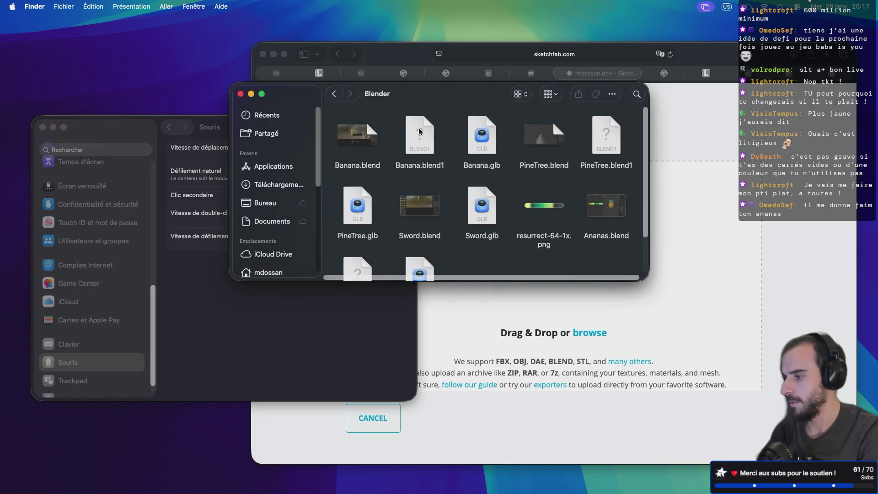
pyautogui.scroll(-2, 391, 182)
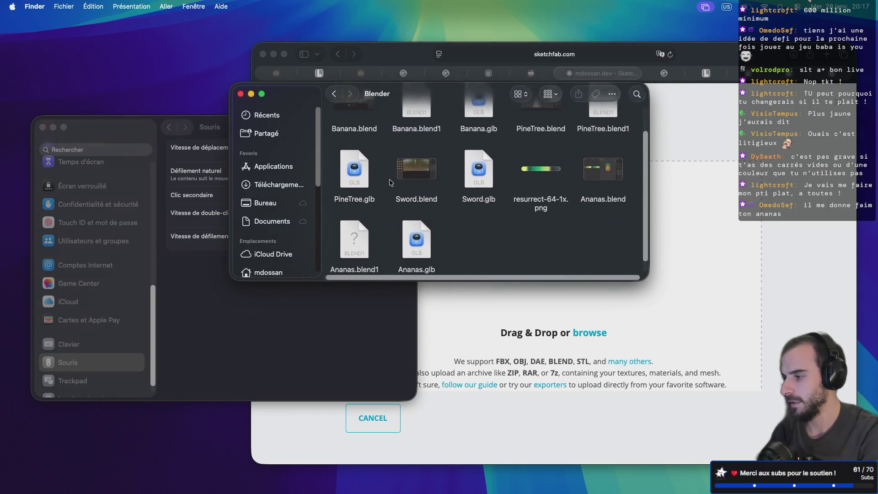
pyautogui.scroll(2, 390, 183)
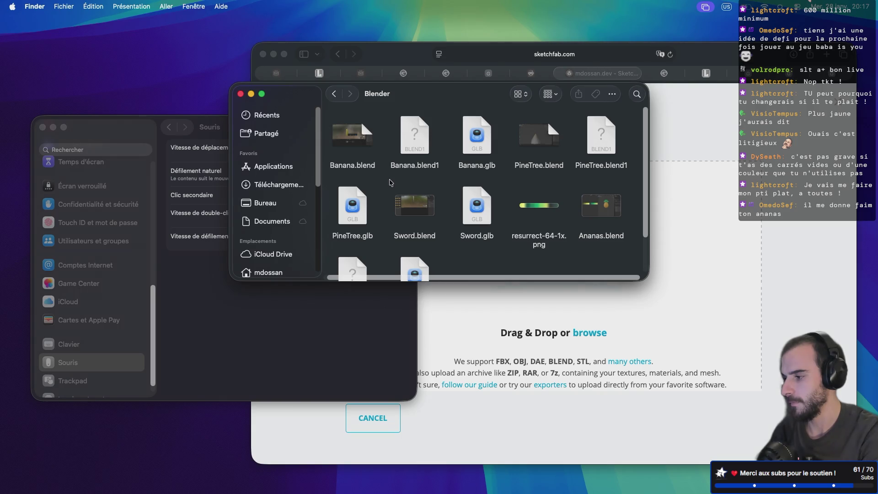
pyautogui.scroll(-3, 390, 183)
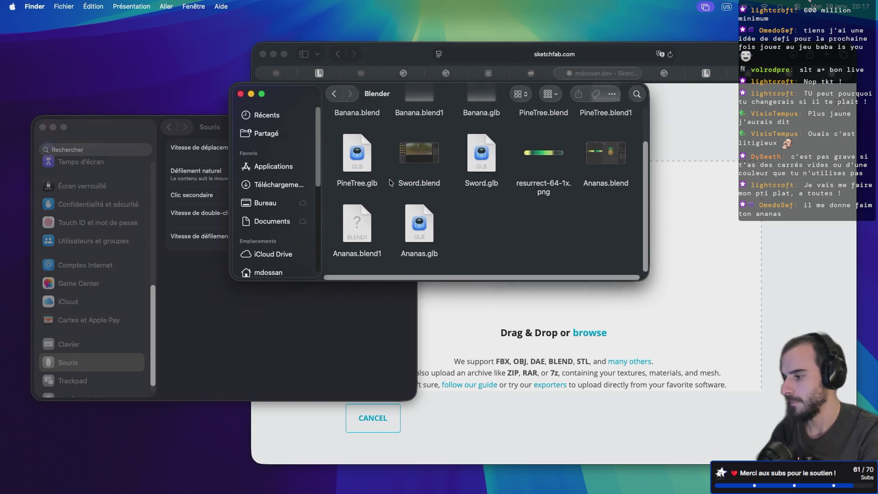
# - Drop Ananas.glb onto Sketchfab's upload area and upload the file
pyautogui.moveTo(405, 225); pyautogui.dragTo(668, 306)
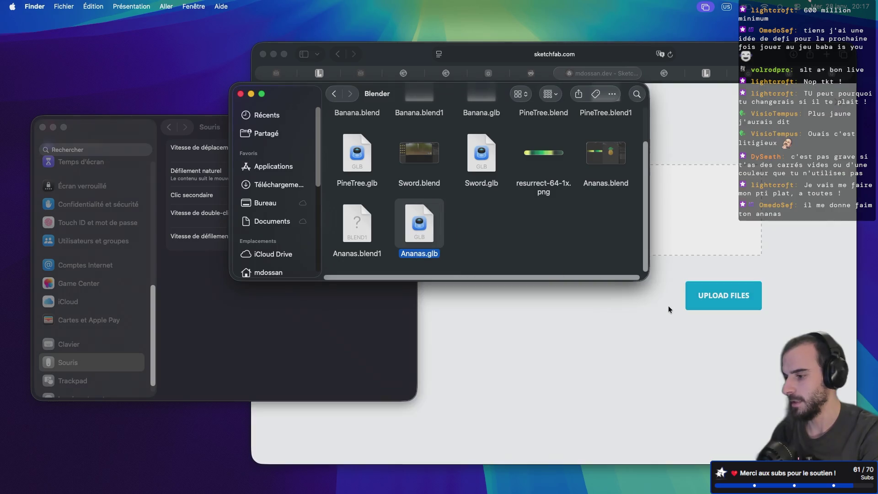
pyautogui.click(627, 332)
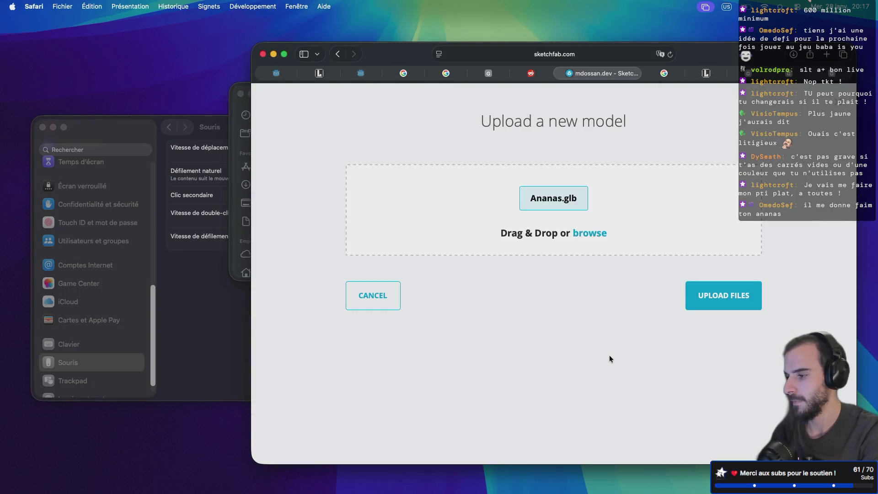
pyautogui.click(690, 296)
# - Enter the description "Simple low poly ananas" for the model
pyautogui.click(427, 267)
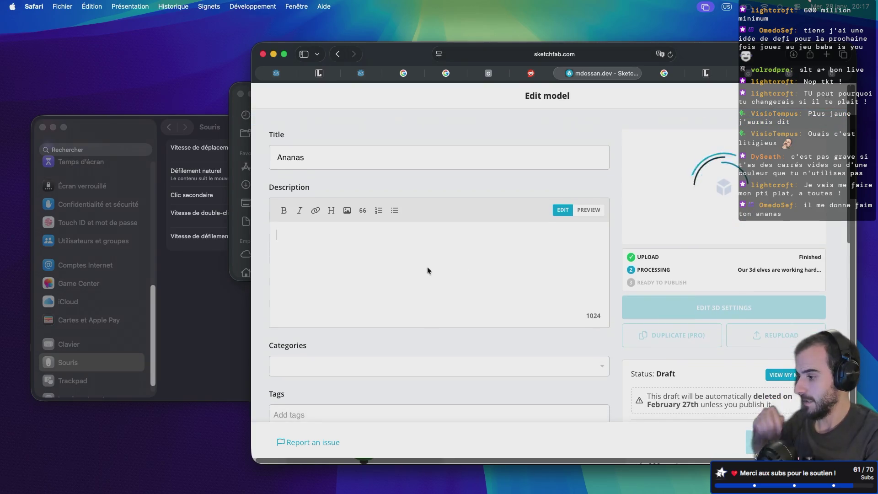
pyautogui.write('Simple low pol')
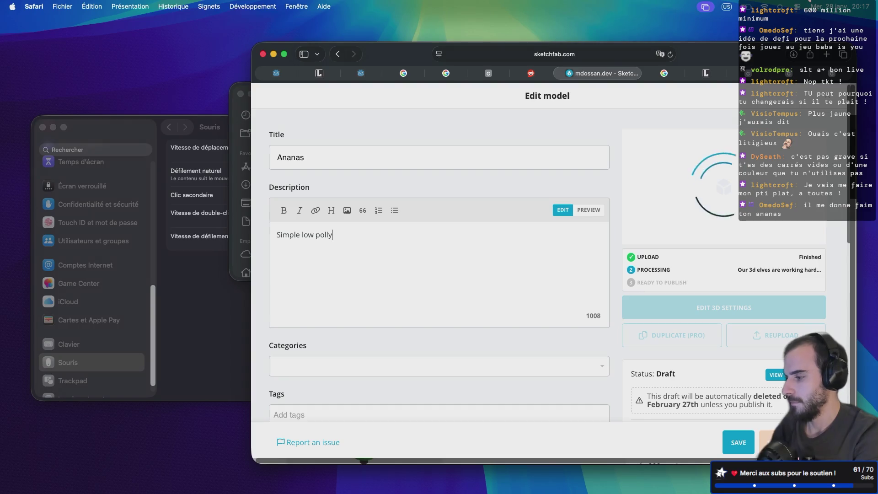
pyautogui.write('y a')
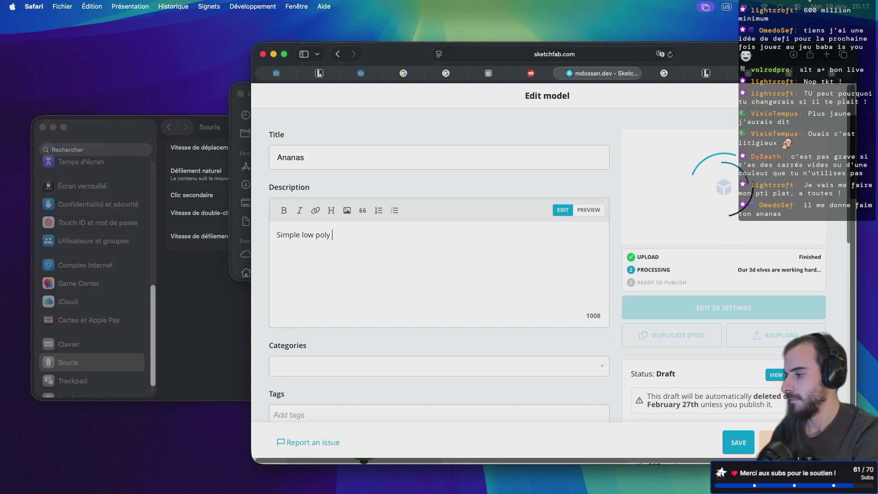
pyautogui.write('nanas')
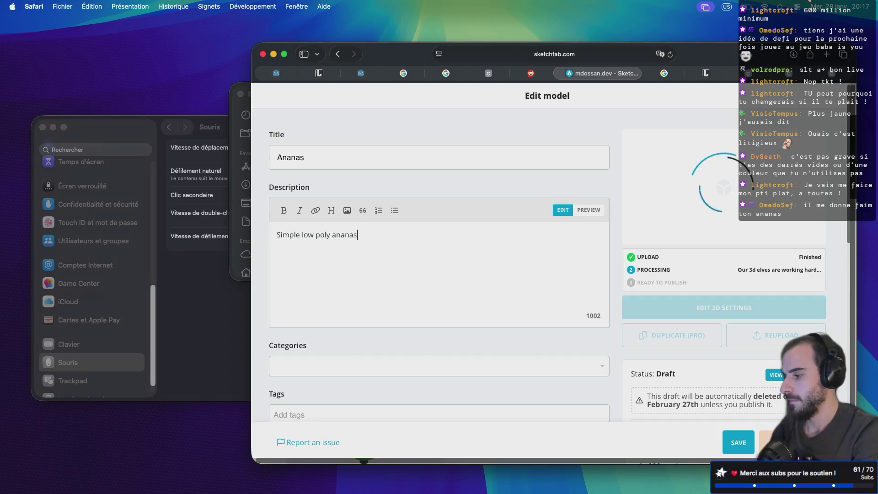
pyautogui.scroll(-2, 432, 251)
pyautogui.scroll(-3, 432, 251)
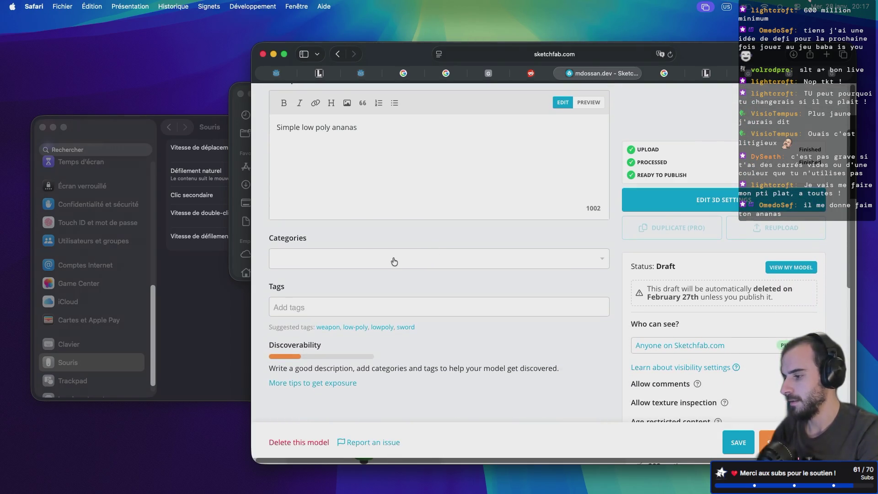
# - Select the Food & Drink and Nature & Plants categories
pyautogui.click(376, 265)
pyautogui.scroll(-4, 357, 287)
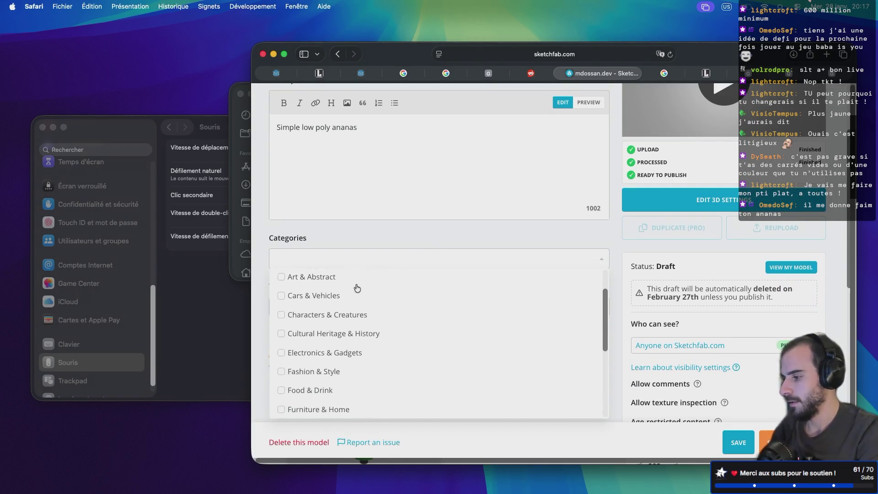
pyautogui.scroll(-3, 357, 287)
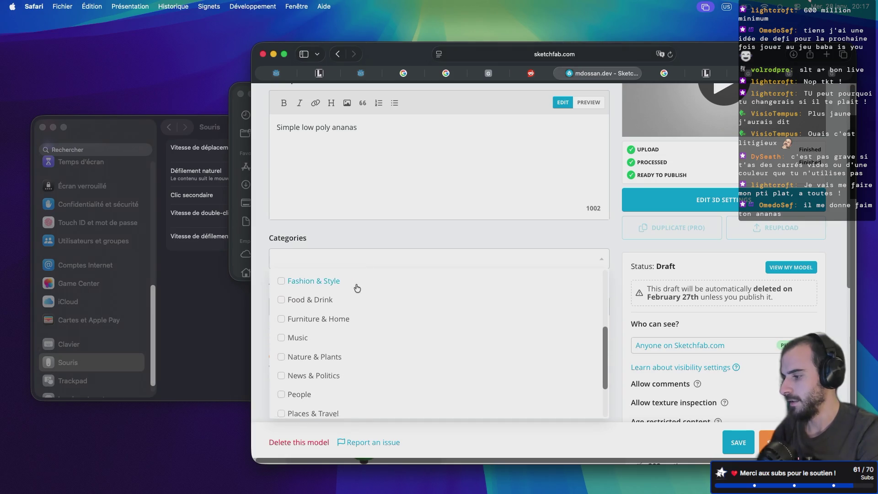
pyautogui.scroll(-1, 289, 296)
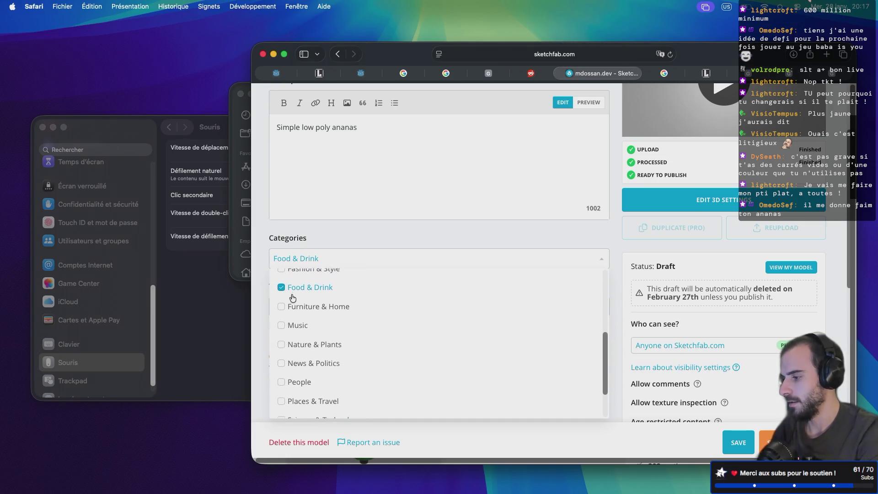
pyautogui.click(282, 325)
pyautogui.scroll(2, 281, 326)
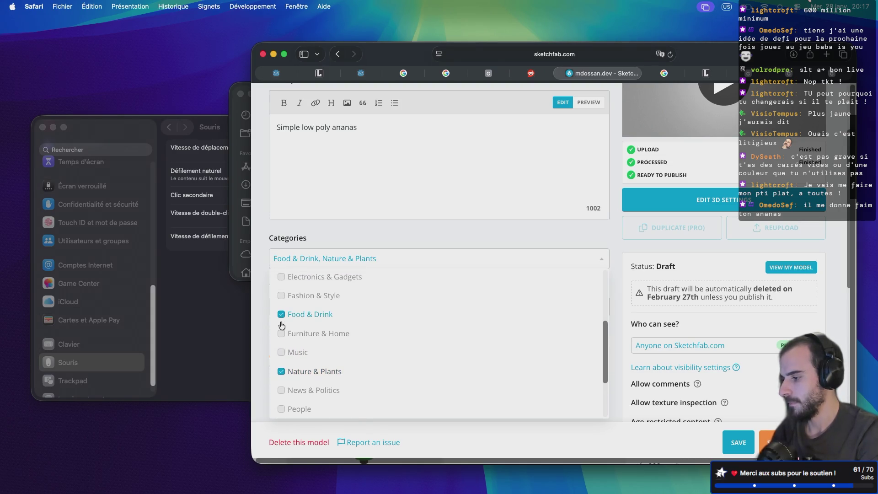
pyautogui.scroll(-3, 281, 324)
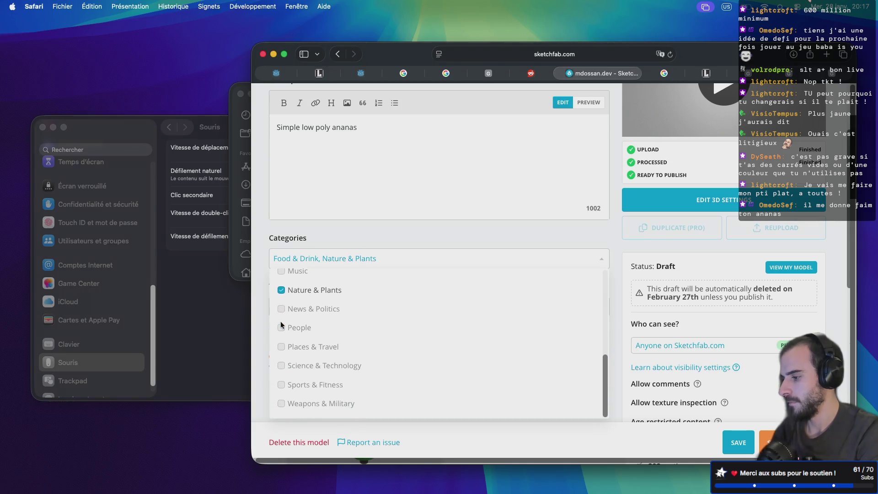
pyautogui.scroll(-3, 281, 324)
pyautogui.scroll(5, 281, 325)
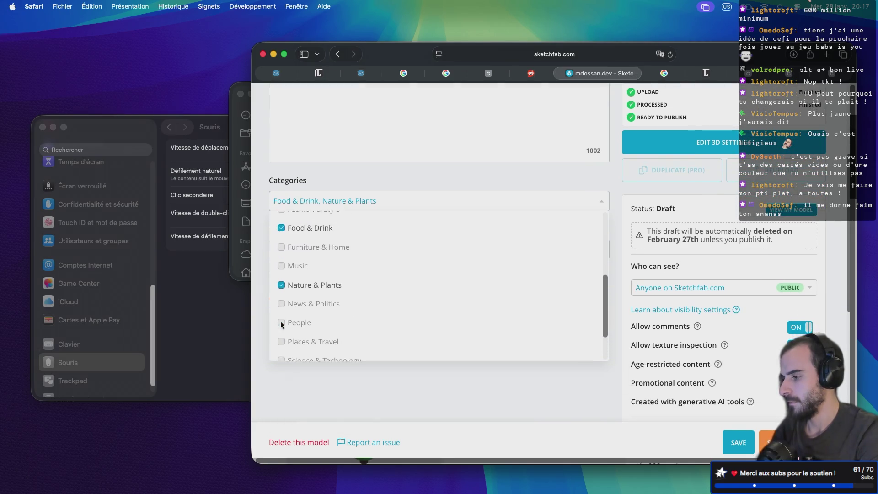
pyautogui.scroll(1, 281, 325)
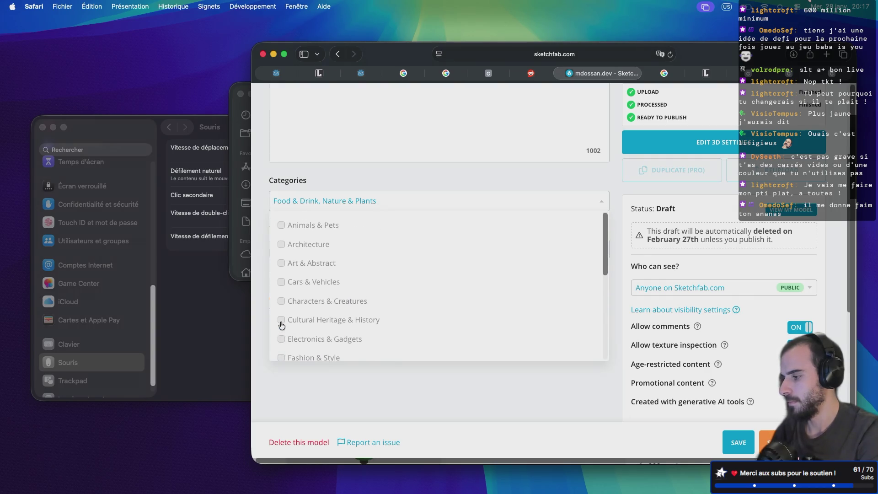
pyautogui.click(325, 197)
# - Add the lowpoly tag, removing the mistaken lowpolylandscape tag
pyautogui.click(312, 250)
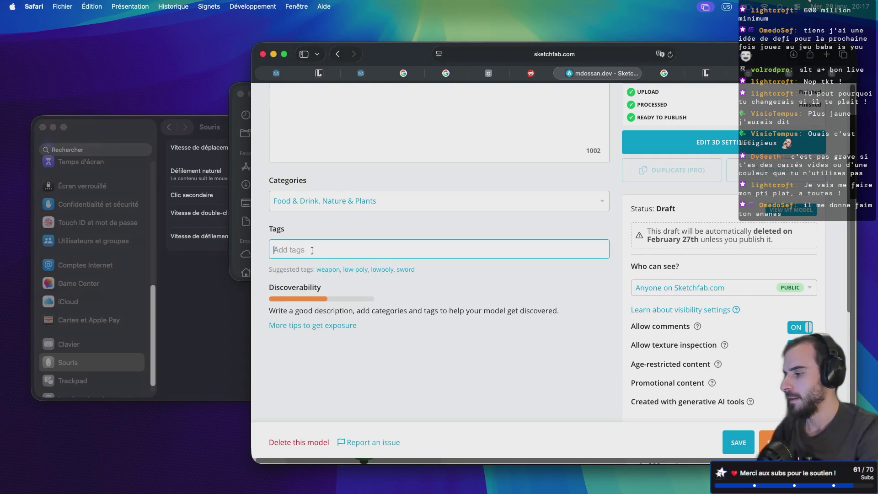
pyautogui.write('lowpoly')
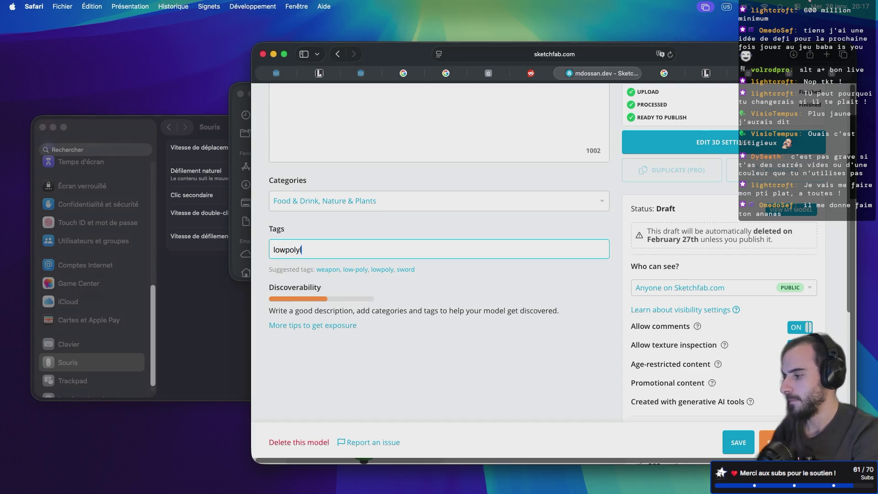
pyautogui.write('landscape')
pyautogui.press('Return')
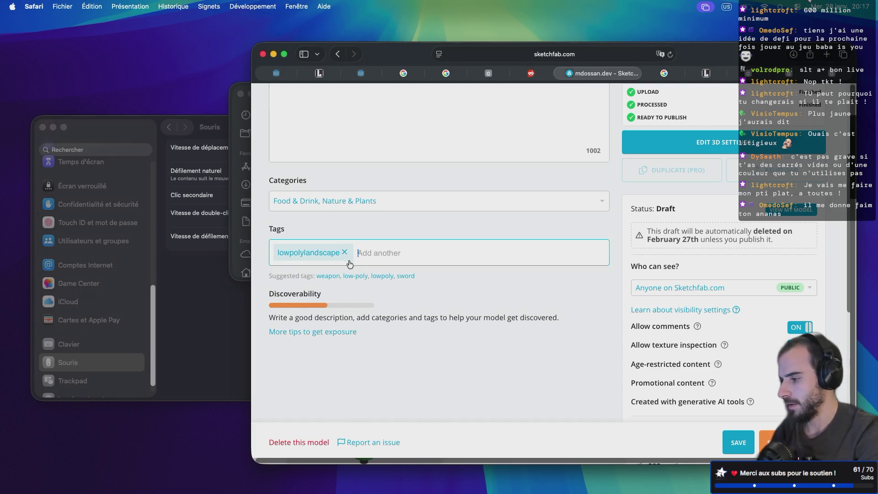
pyautogui.click(345, 253)
pyautogui.write('poly')
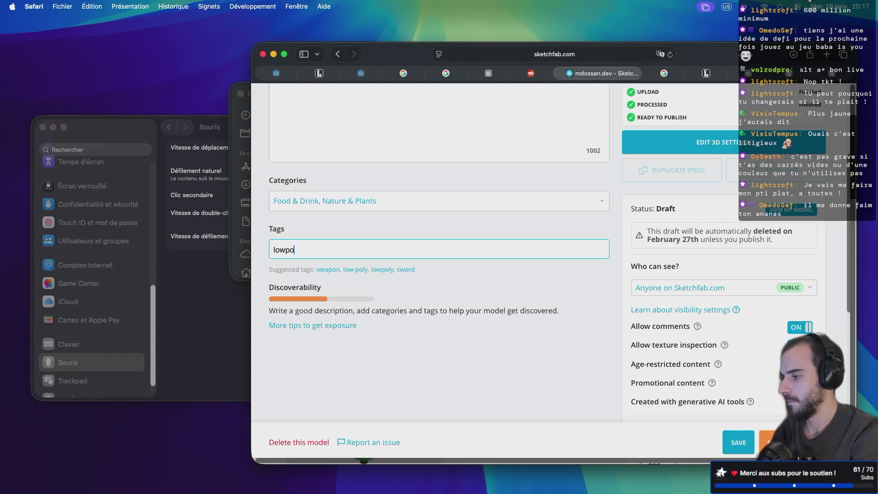
pyautogui.click(342, 261)
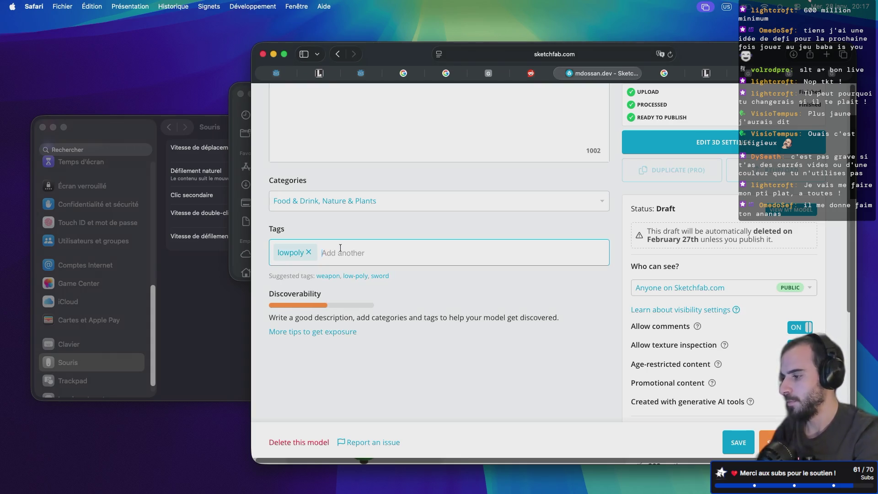
# - Add the tags low-poly, ananas, fruit and fruits
pyautogui.write('low-pol')
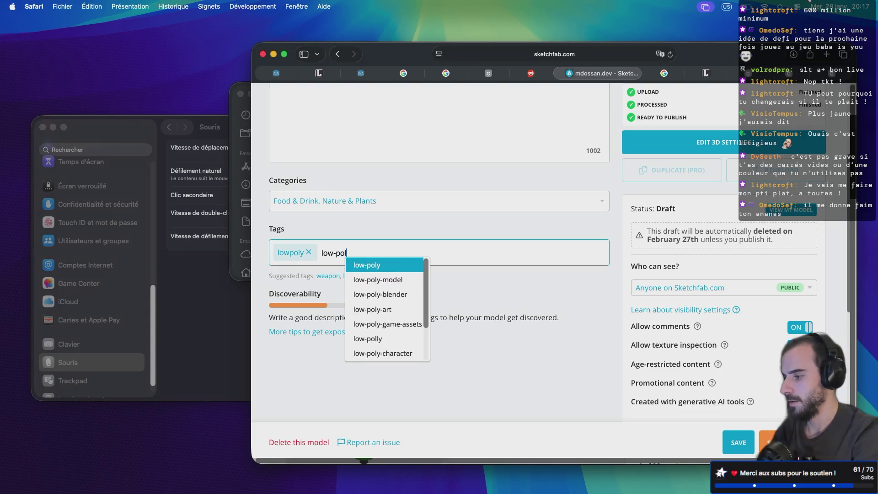
pyautogui.press('Return')
pyautogui.write('ananas')
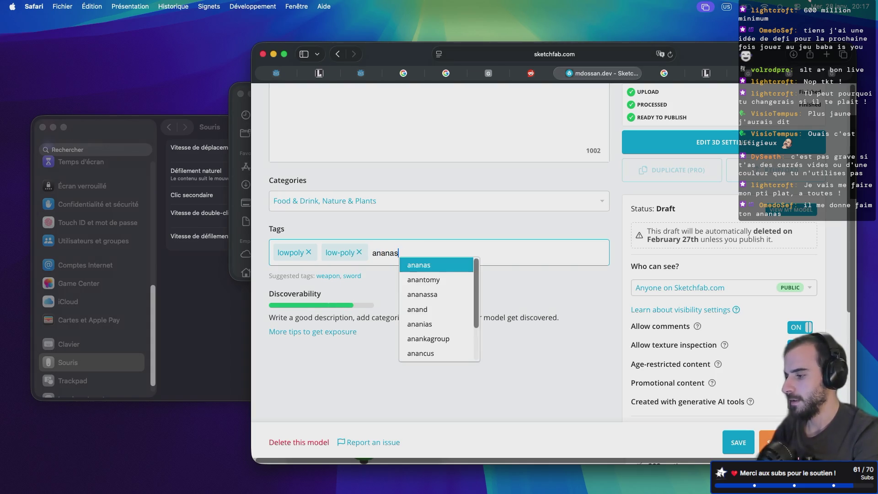
pyautogui.press('Return')
pyautogui.write('fruit')
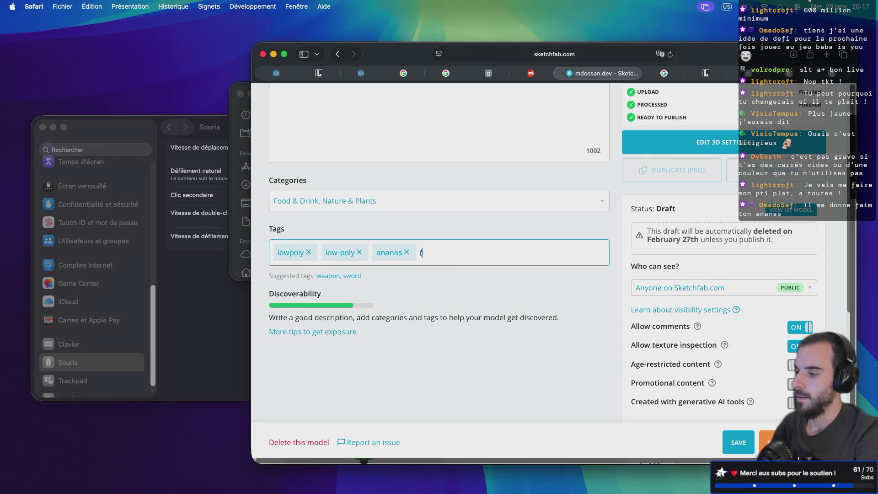
pyautogui.press('Return')
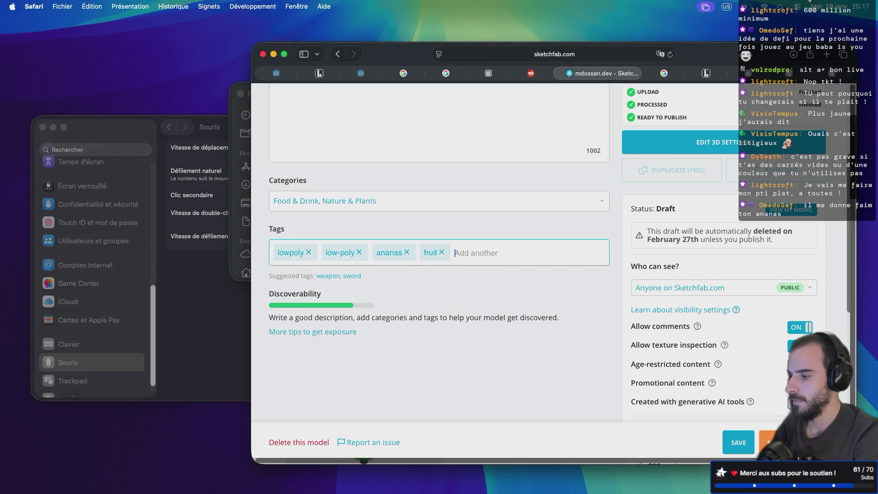
pyautogui.write('fruit')
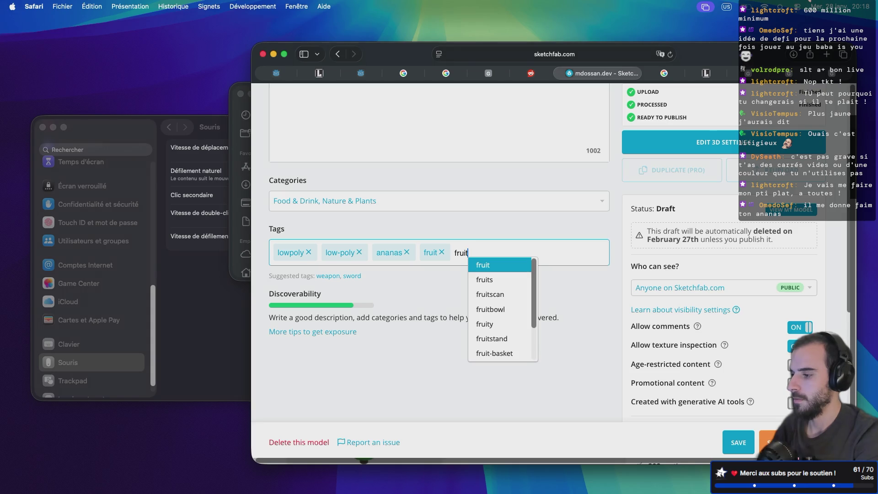
pyautogui.write('s')
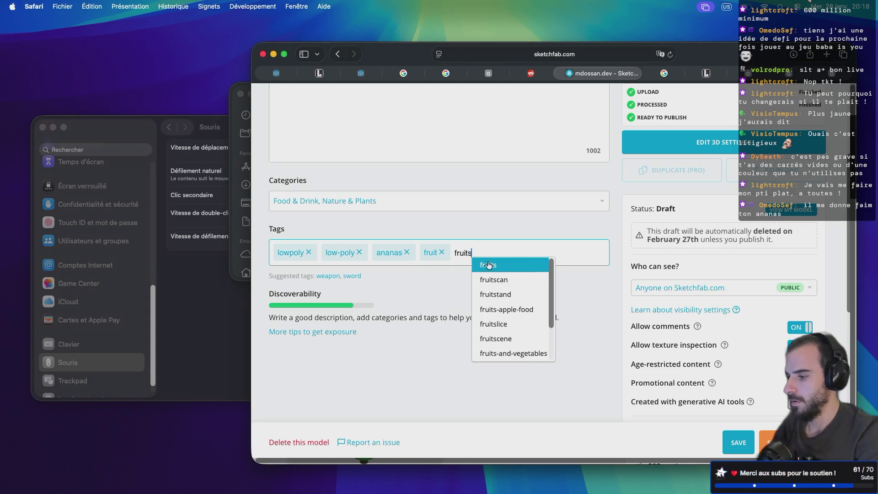
pyautogui.click(498, 260)
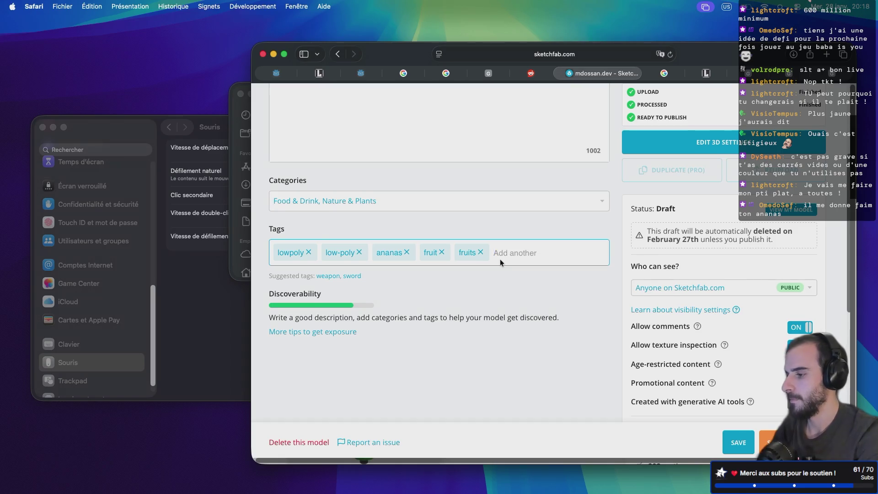
pyautogui.scroll(5, 501, 259)
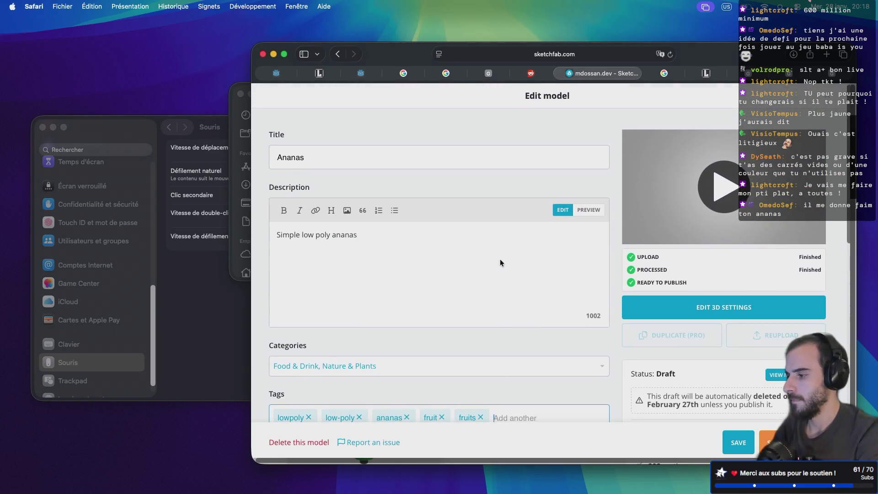
pyautogui.scroll(-5, 501, 260)
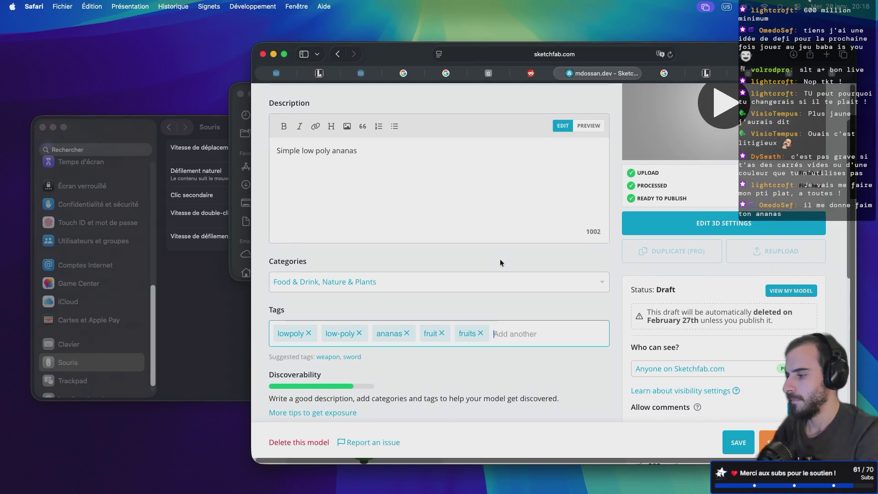
pyautogui.scroll(-2, 500, 259)
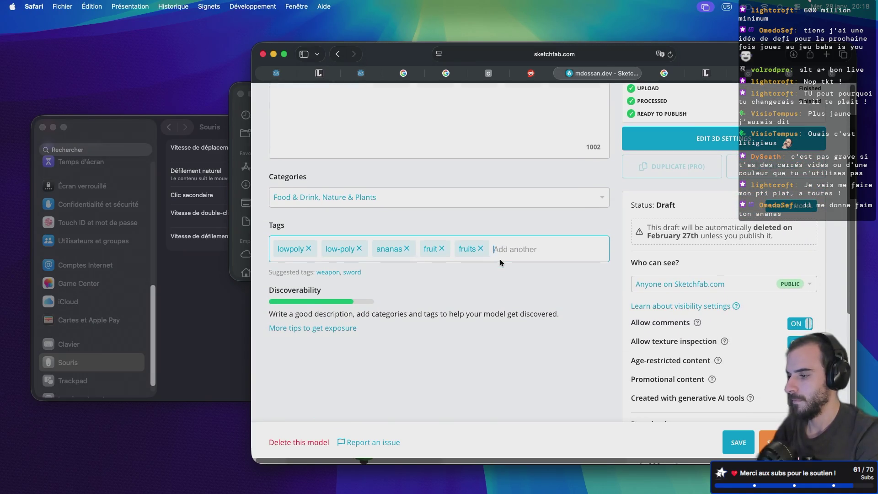
pyautogui.scroll(7, 512, 249)
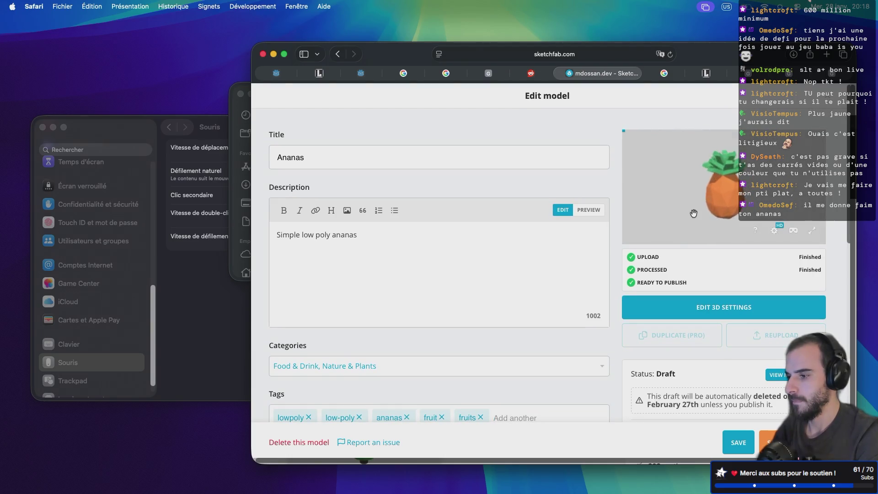
pyautogui.moveTo(700, 211)
pyautogui.mouseDown()
pyautogui.moveTo(647, 178)
pyautogui.moveTo(691, 196)
pyautogui.moveTo(786, 213)
pyautogui.mouseUp()
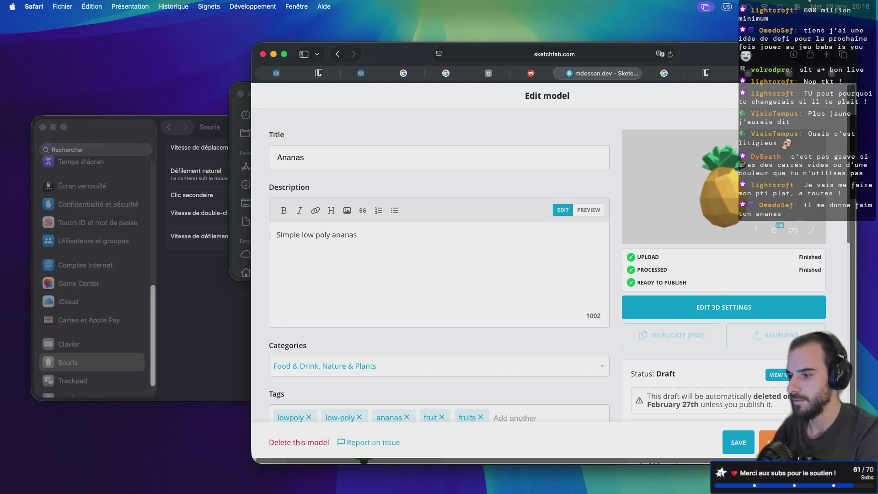
pyautogui.moveTo(768, 164); pyautogui.dragTo(681, 193)
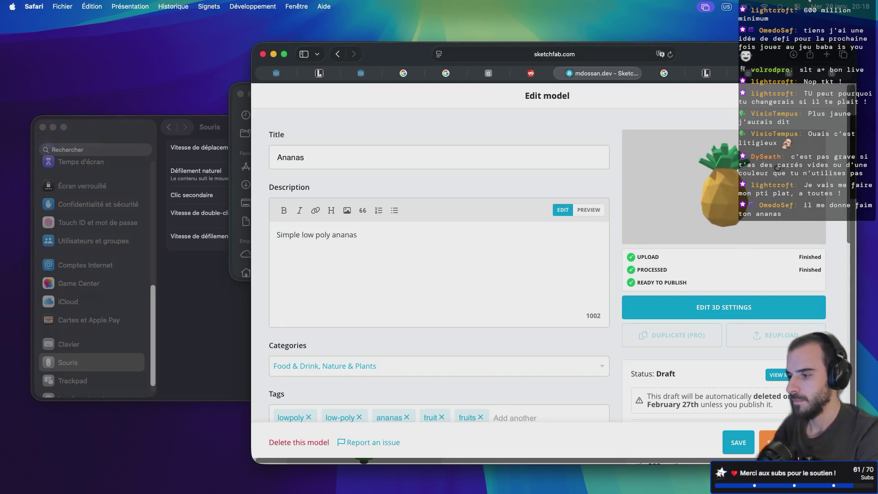
pyautogui.moveTo(778, 167); pyautogui.dragTo(696, 158)
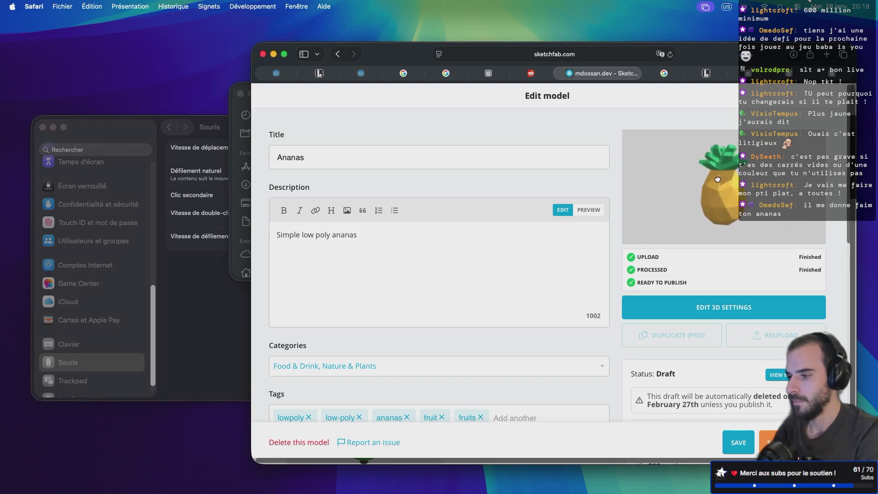
pyautogui.moveTo(724, 198)
pyautogui.mouseDown()
pyautogui.moveTo(660, 171)
pyautogui.moveTo(757, 195)
pyautogui.mouseUp()
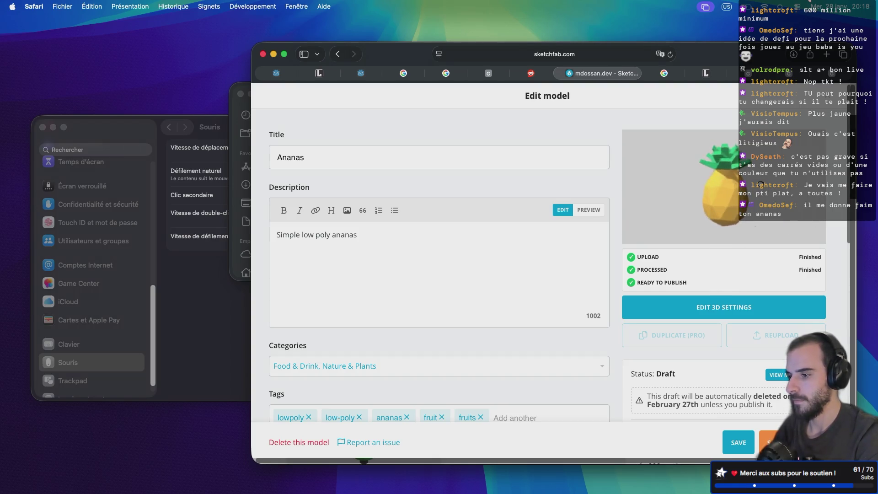
pyautogui.moveTo(761, 184); pyautogui.dragTo(744, 134)
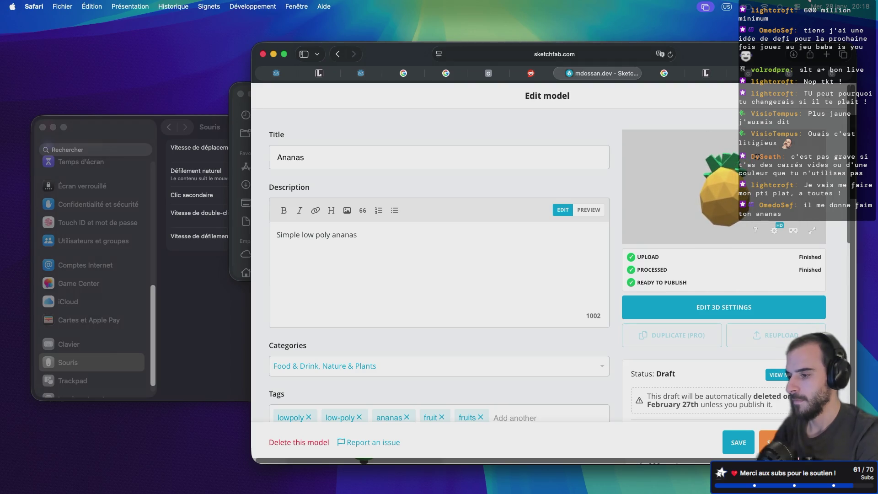
pyautogui.moveTo(755, 183); pyautogui.dragTo(656, 190)
# - Set the Ananas model's Download option to Free under the CC Attribution licence
pyautogui.scroll(-2, 520, 337)
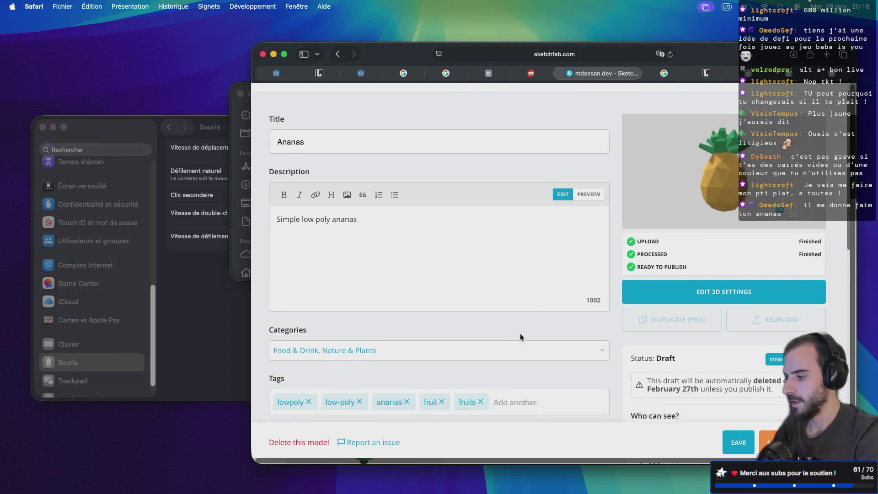
pyautogui.scroll(-5, 520, 334)
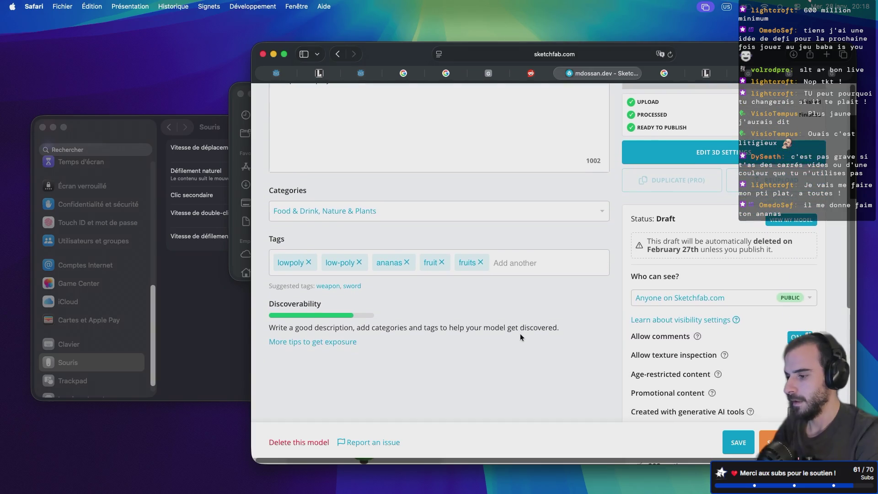
pyautogui.scroll(-4, 520, 337)
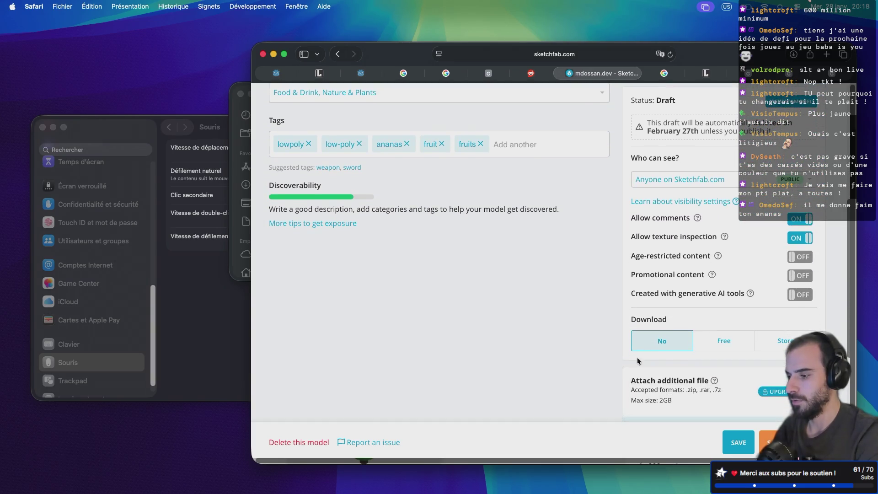
pyautogui.click(722, 341)
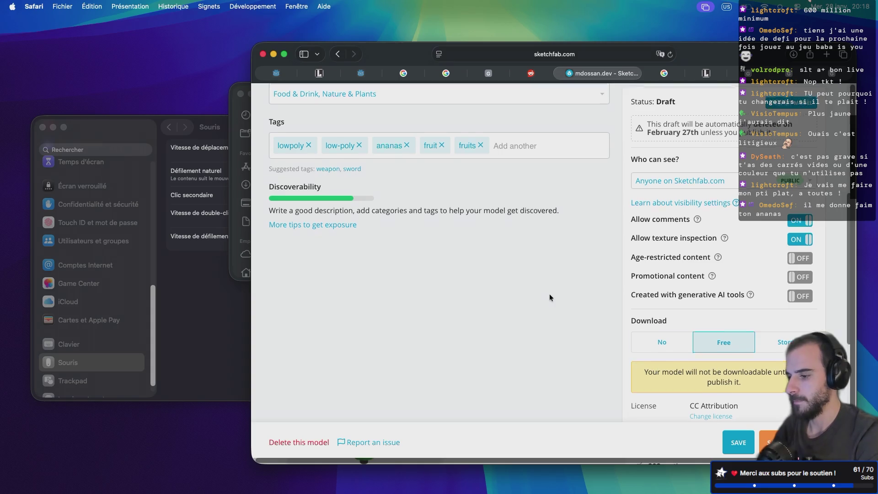
pyautogui.scroll(-10, 550, 294)
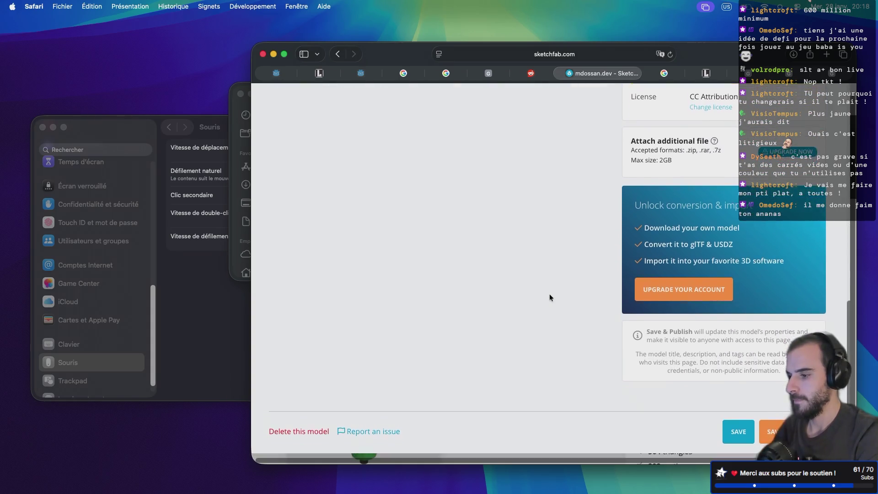
pyautogui.scroll(15, 550, 298)
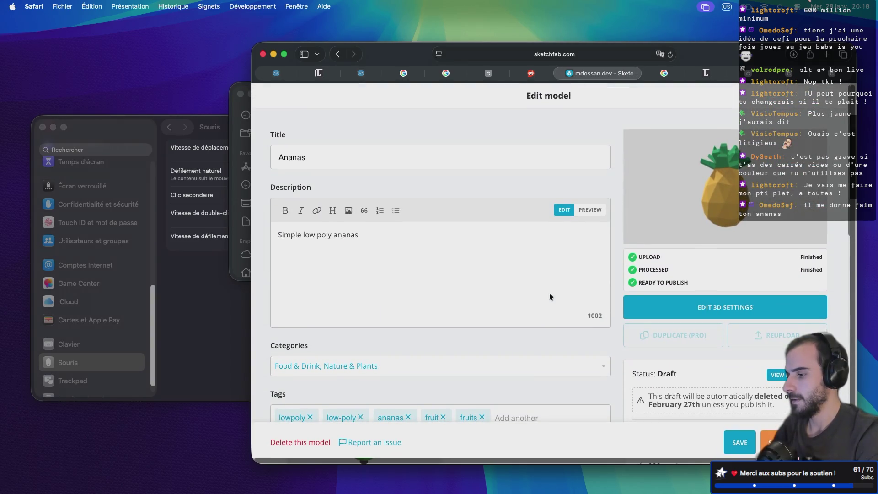
pyautogui.scroll(-7, 550, 296)
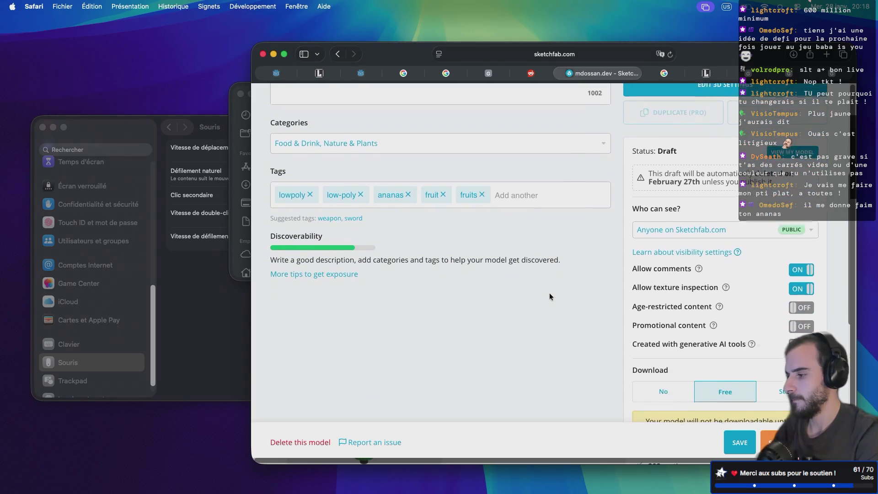
# - Save the Edit model page so the Ananas status changes from Draft to Published
pyautogui.click(745, 437)
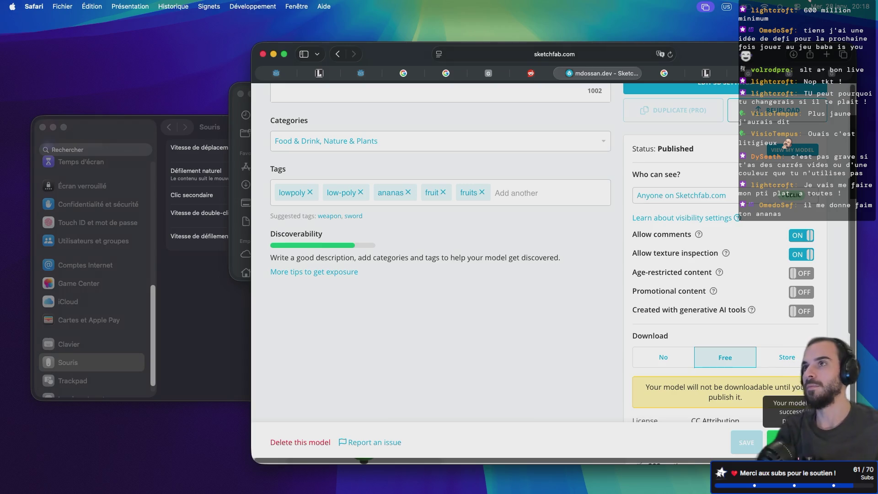